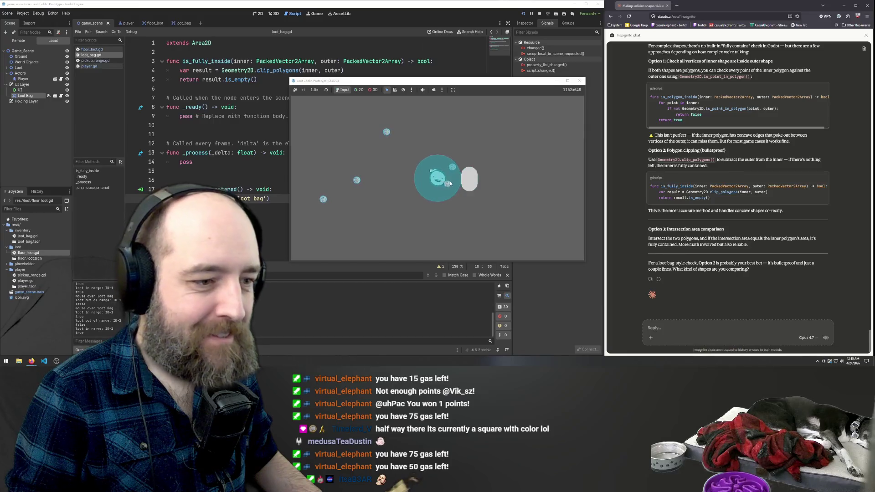
# Dismiss the running game and put the caret inside the _on_mouse_entered() parentheses in loot_bag.gd.
pyautogui.click(242, 231)
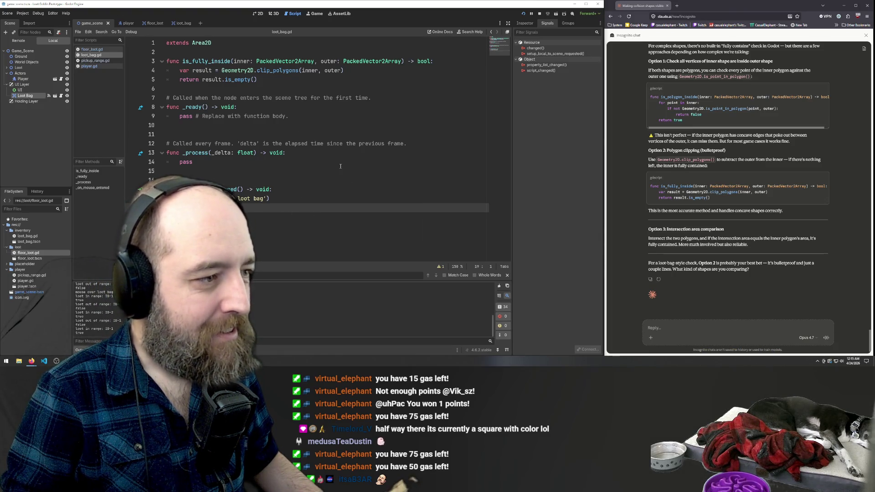
pyautogui.click(279, 80)
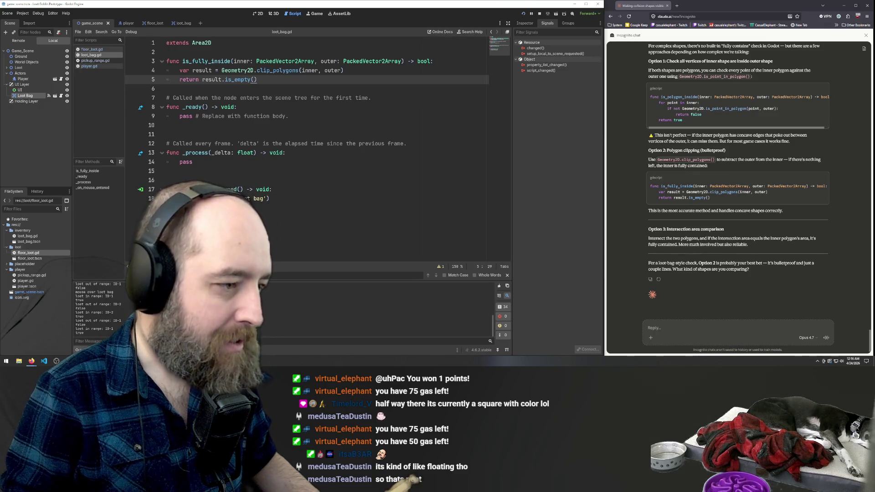
pyautogui.click(240, 190)
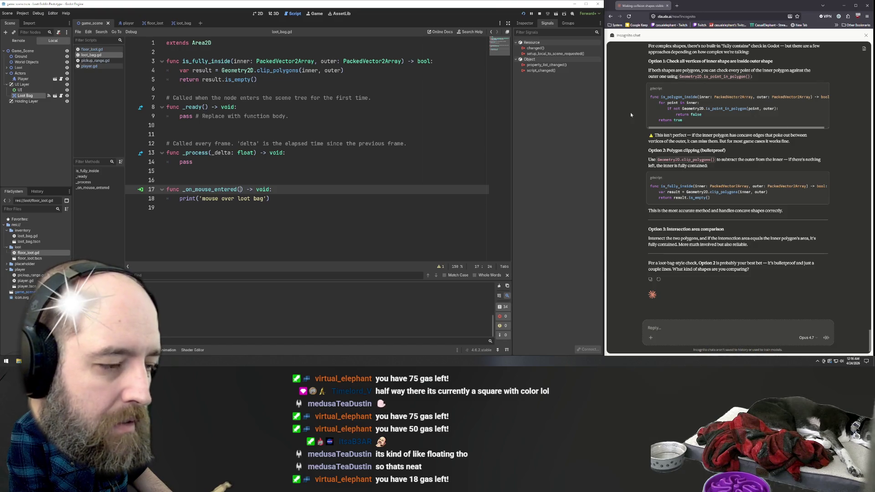
# Add an 'event' parameter to _on_mouse_entered() on line 17, fixing the mistyped 'tar' first.
pyautogui.write('tar')
pyautogui.press('BackSpace')
pyautogui.press('BackSpace')
pyautogui.press('BackSpace')
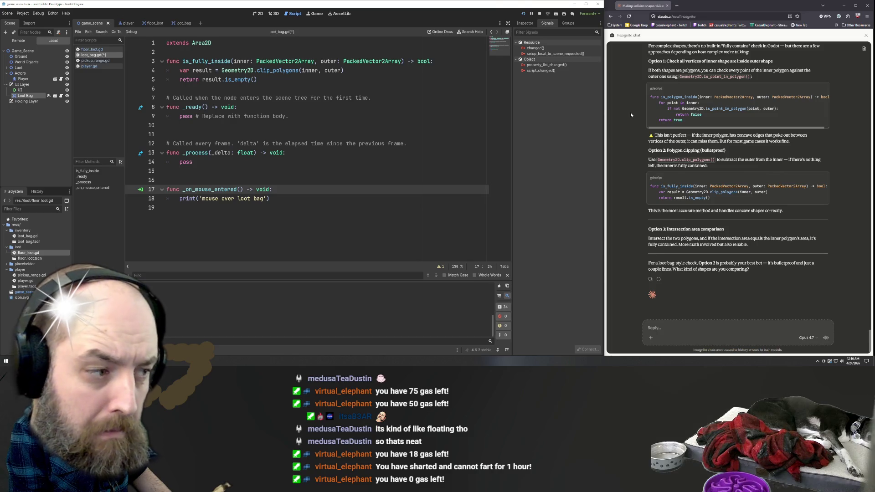
pyautogui.write('event')
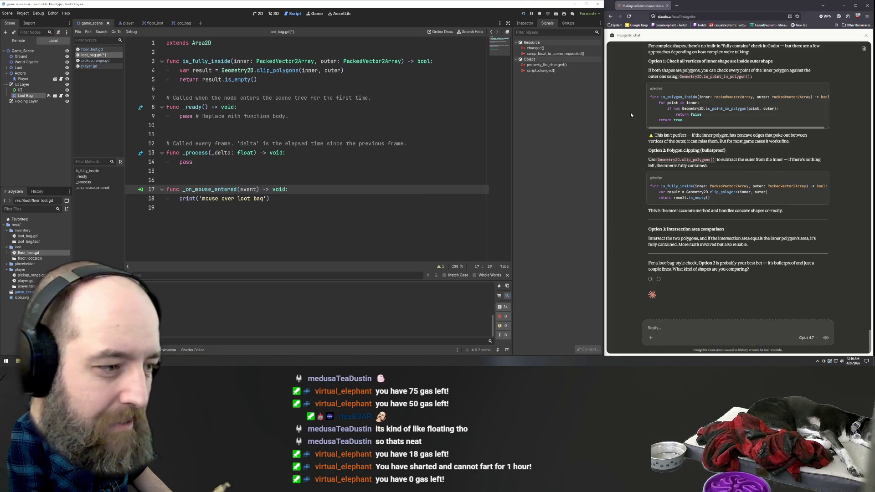
pyautogui.click(305, 152)
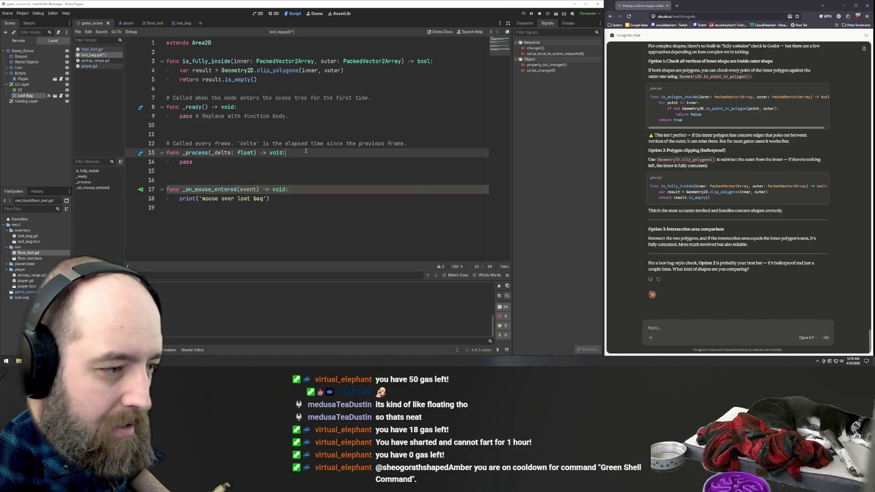
pyautogui.click(245, 246)
pyautogui.click(280, 189)
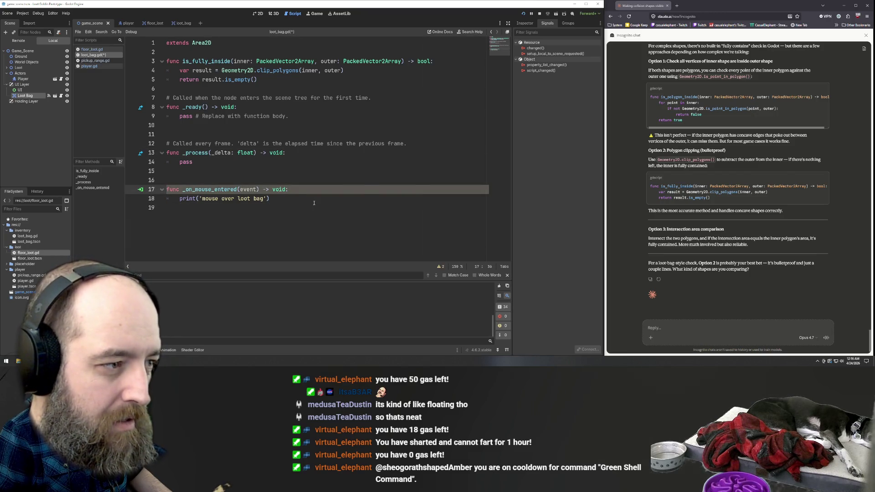
pyautogui.click(298, 197)
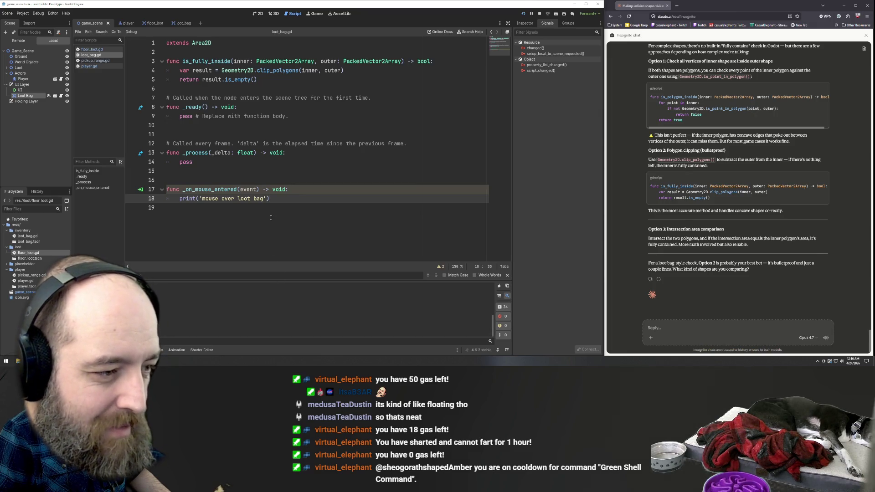
pyautogui.click(270, 205)
pyautogui.click(285, 198)
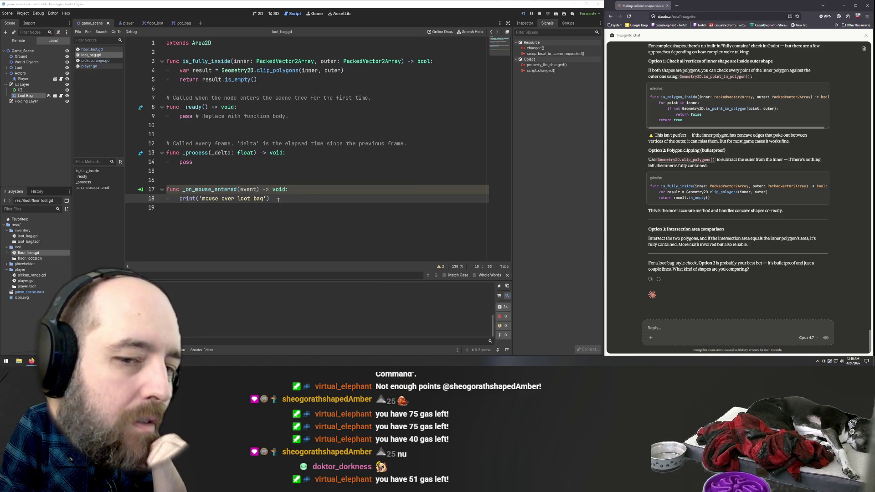
pyautogui.moveTo(278, 200); pyautogui.dragTo(126, 189)
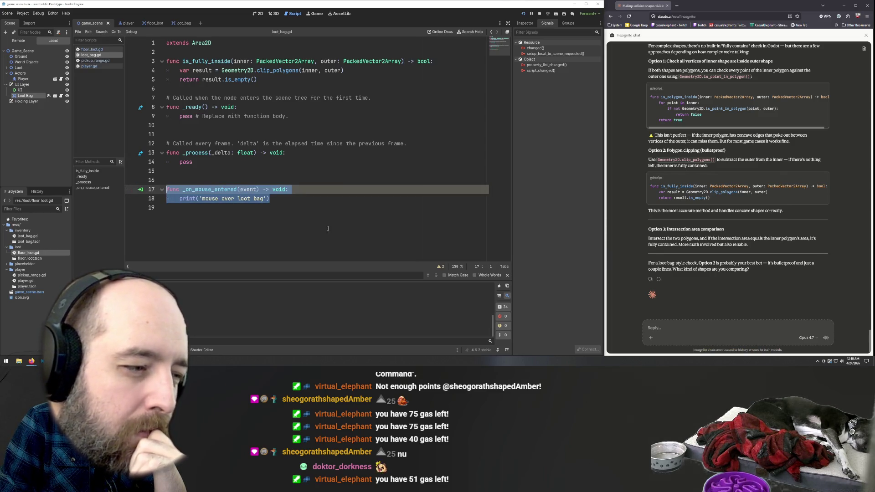
# Clear the selection and switch briefly to floor_loot.gd, then back to loot_bag.gd.
pyautogui.click(294, 240)
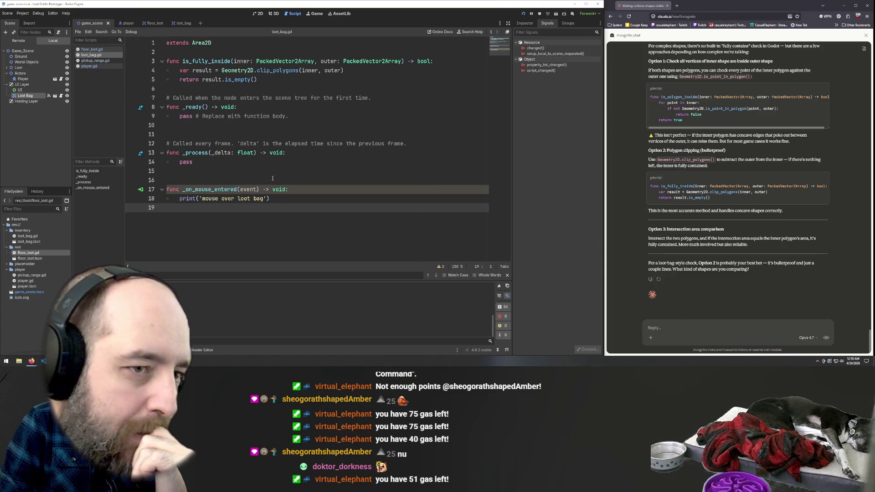
pyautogui.click(97, 50)
pyautogui.click(97, 56)
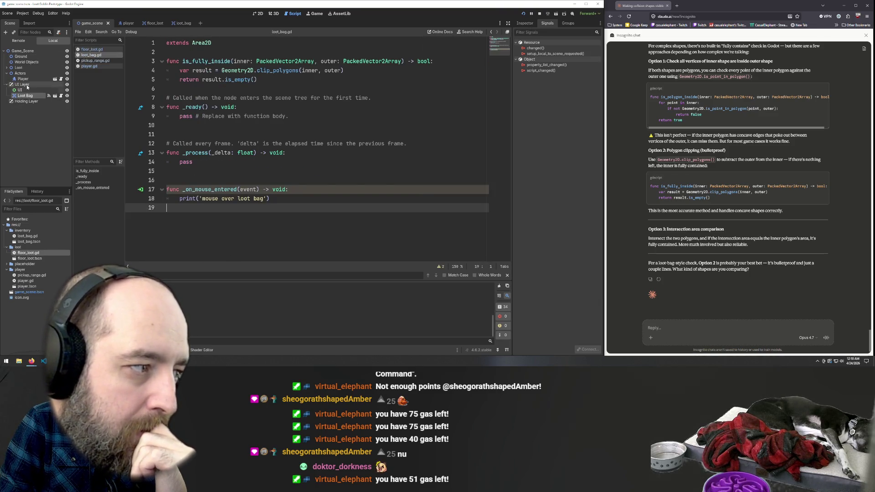
# Select the Loot Bag node and highlight its area_shape_entered signal and _on_area_shape_entered connection.
pyautogui.click(25, 51)
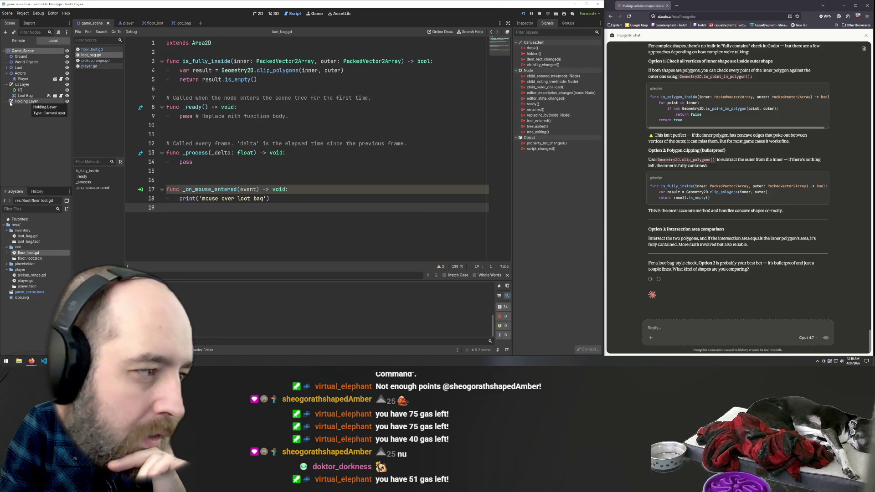
pyautogui.click(31, 96)
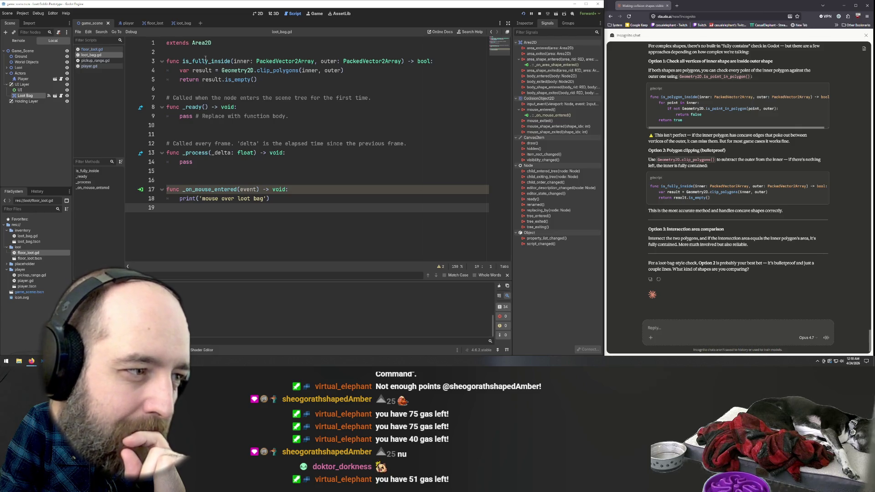
pyautogui.click(547, 59)
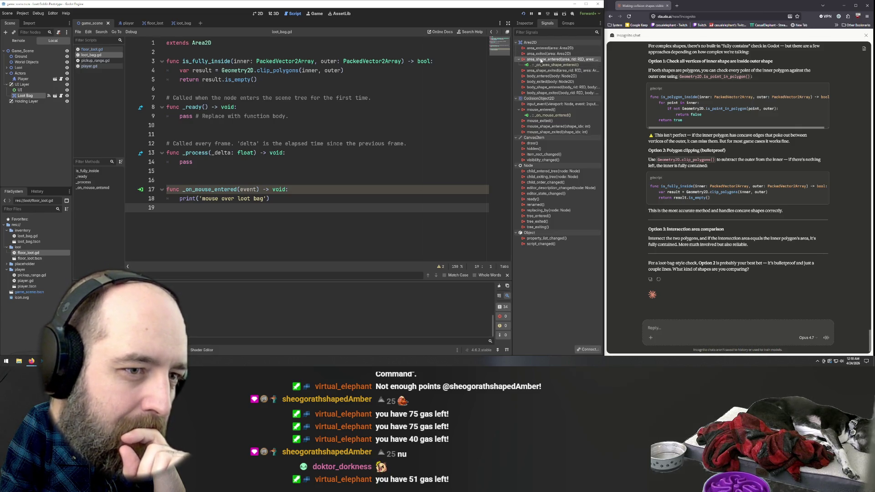
pyautogui.click(549, 65)
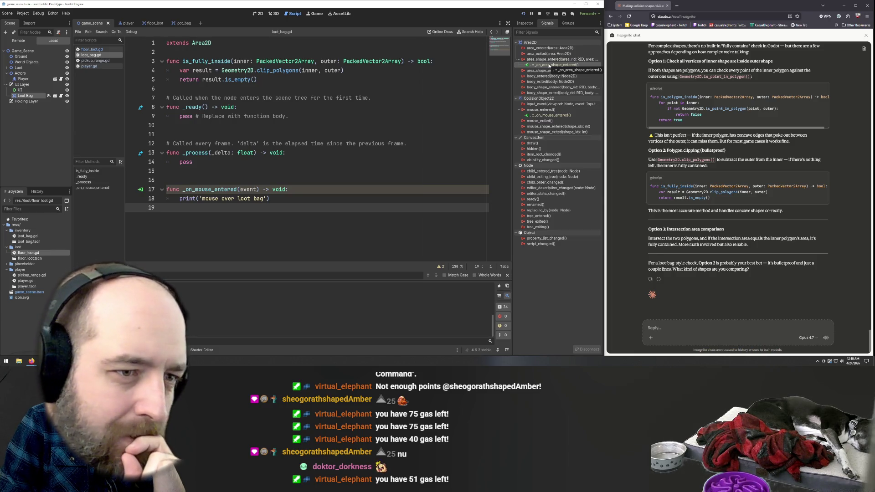
pyautogui.rightClick(532, 66)
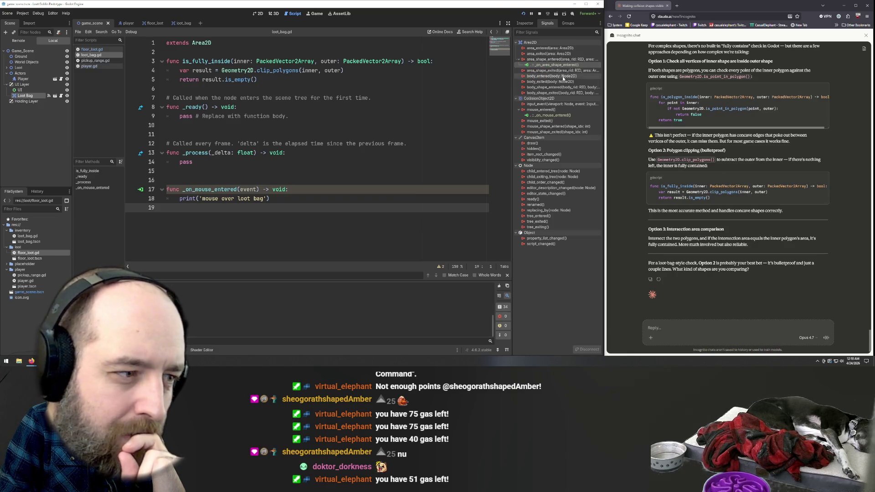
pyautogui.rightClick(546, 66)
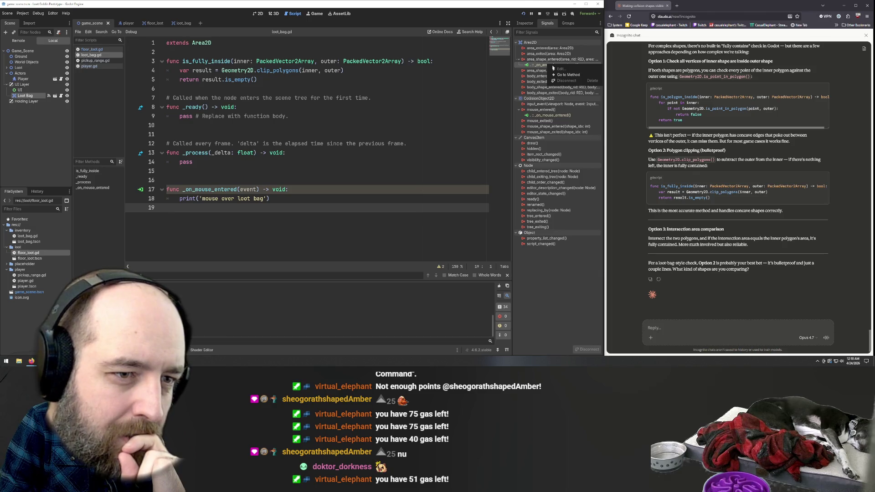
pyautogui.click(546, 63)
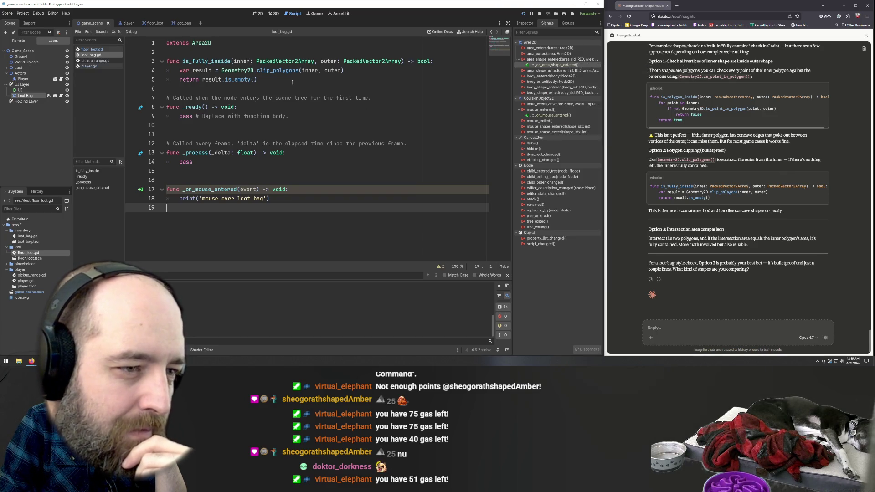
pyautogui.rightClick(545, 61)
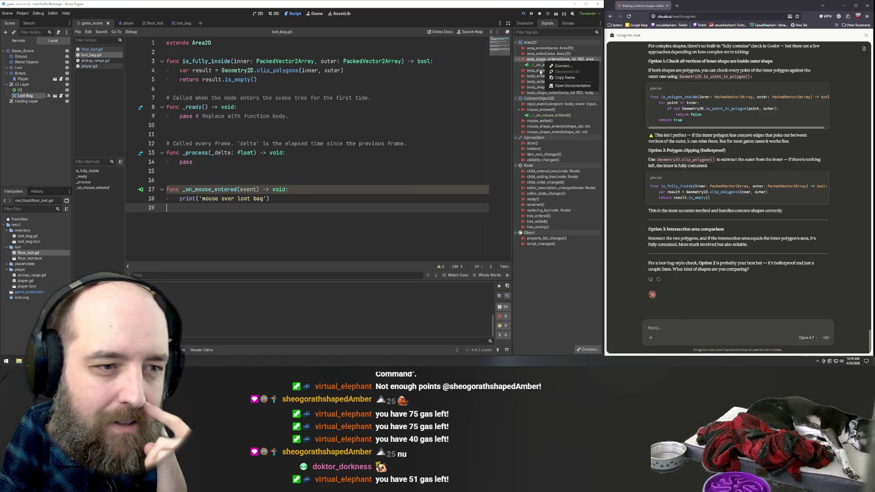
pyautogui.click(541, 72)
pyautogui.rightClick(546, 111)
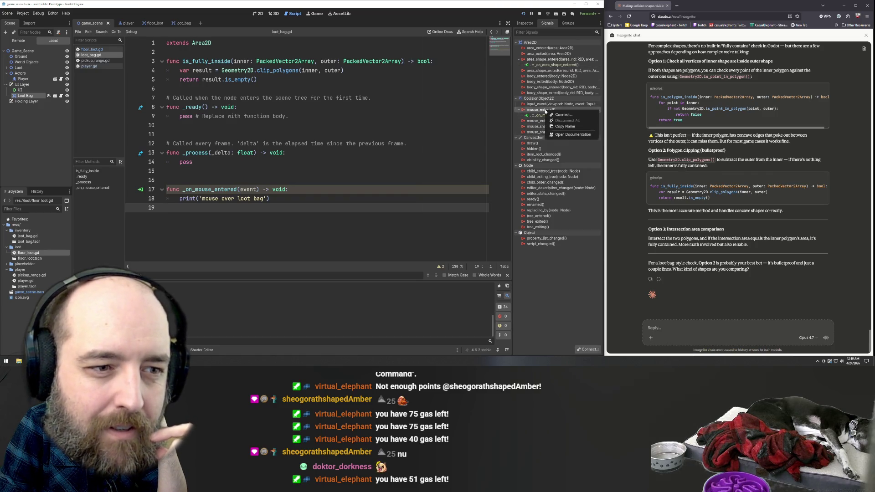
pyautogui.click(541, 117)
pyautogui.rightClick(542, 117)
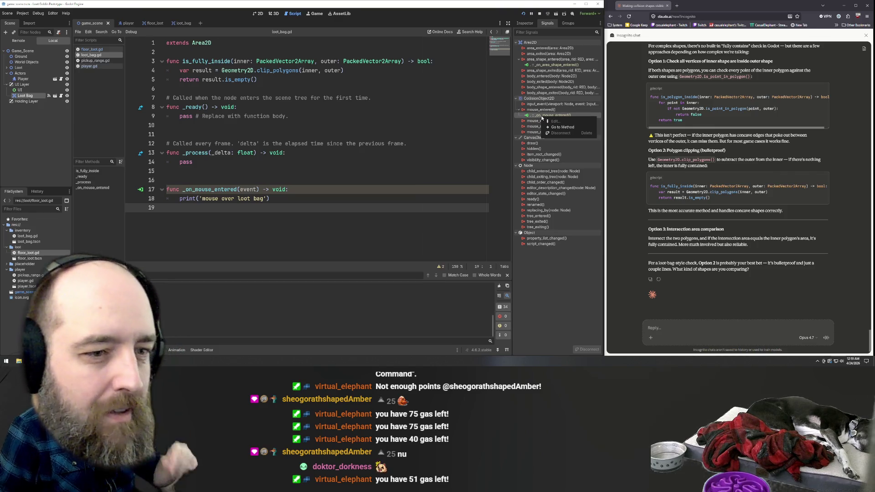
pyautogui.click(568, 128)
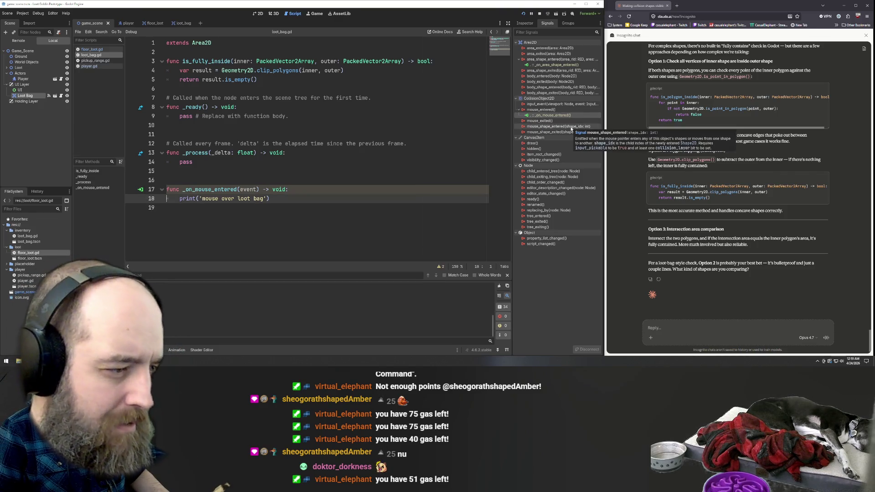
pyautogui.rightClick(552, 65)
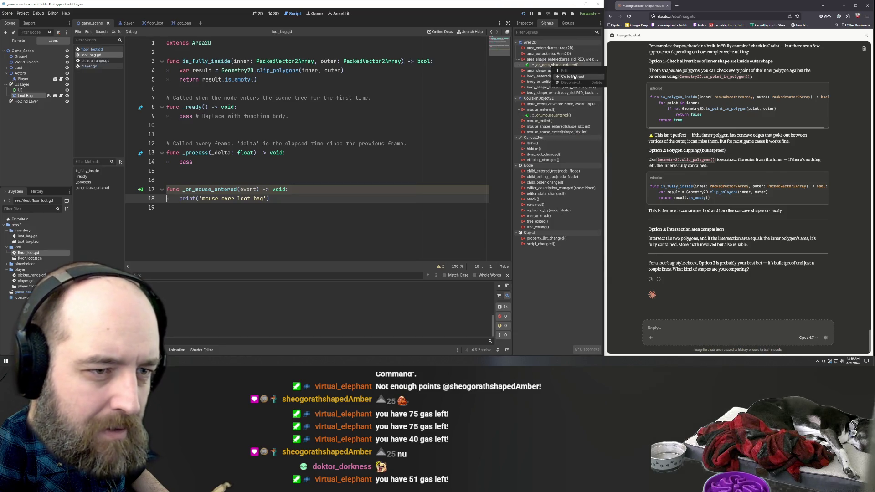
pyautogui.click(194, 209)
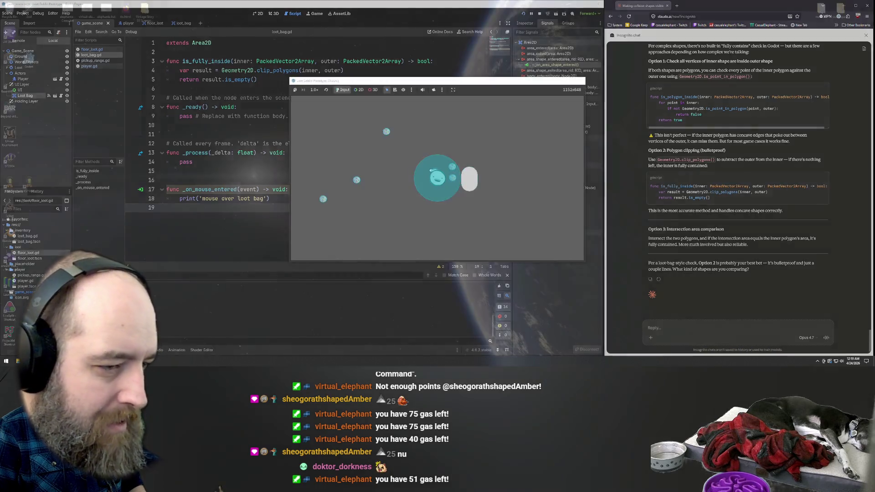
pyautogui.click(547, 66)
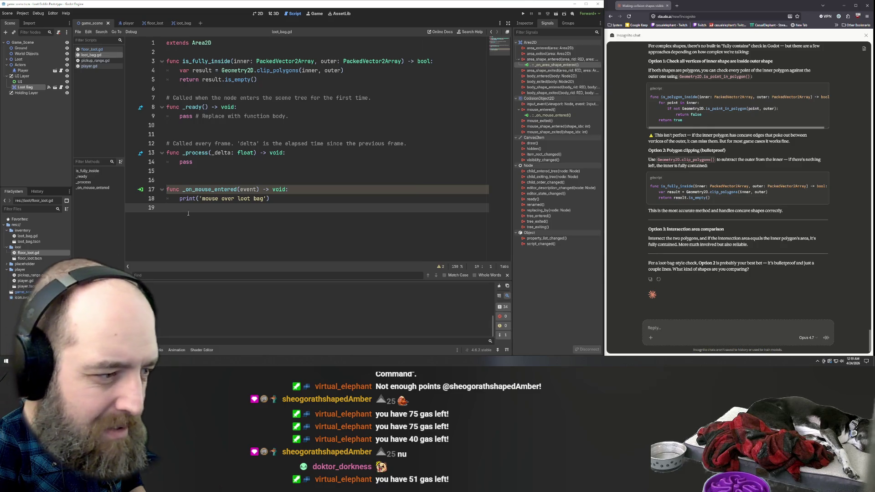
# Delete the _on_mouse_entered function, then restore it with undo.
pyautogui.click(102, 188)
pyautogui.press('BackSpace')
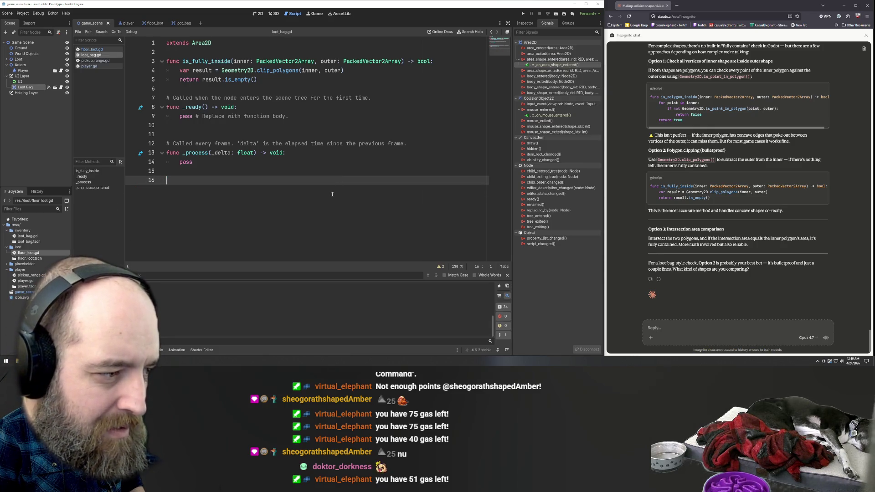
pyautogui.press('BackSpace')
pyautogui.press('BackSpace')
pyautogui.rightClick(554, 67)
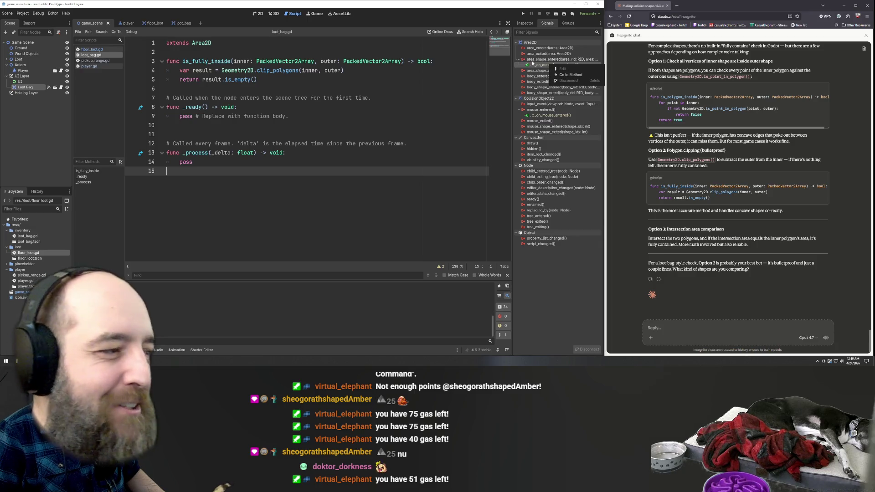
pyautogui.click(28, 91)
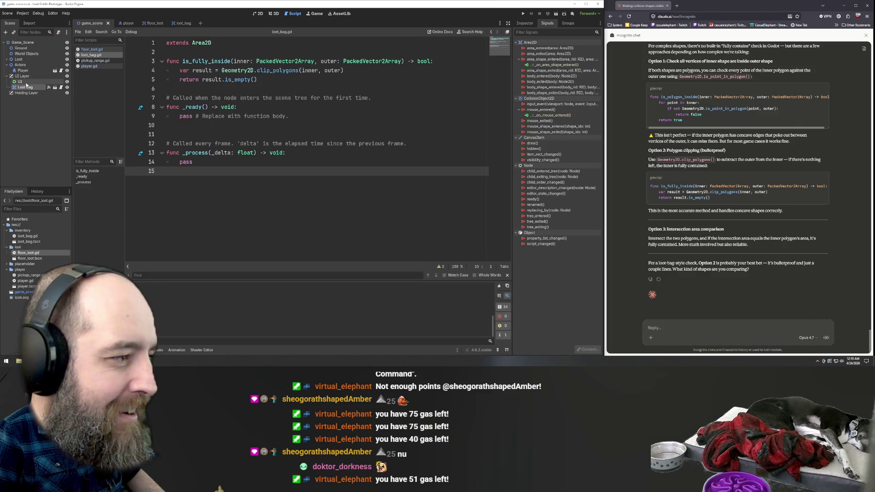
pyautogui.click(222, 223)
pyautogui.hotkey('ctrl', 'z')
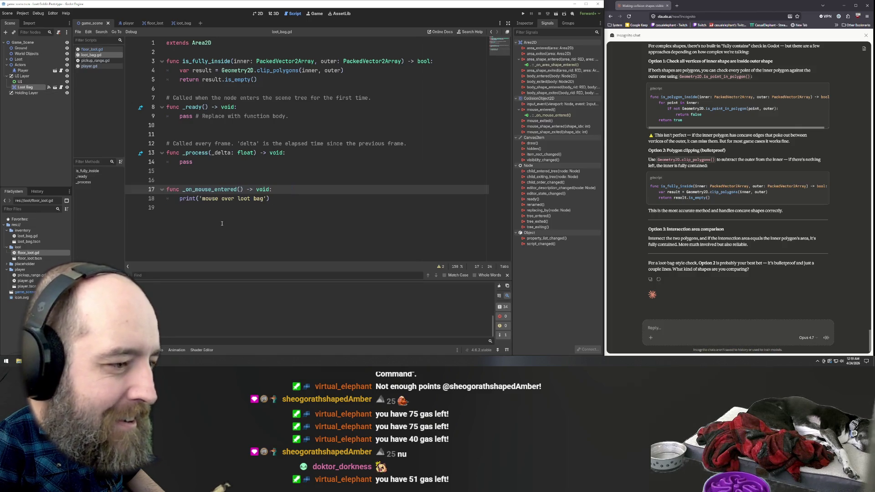
# Go to the _on_mouse_entered handler from its mouse_entered connection, save, then open floor_loot.gd.
pyautogui.rightClick(546, 116)
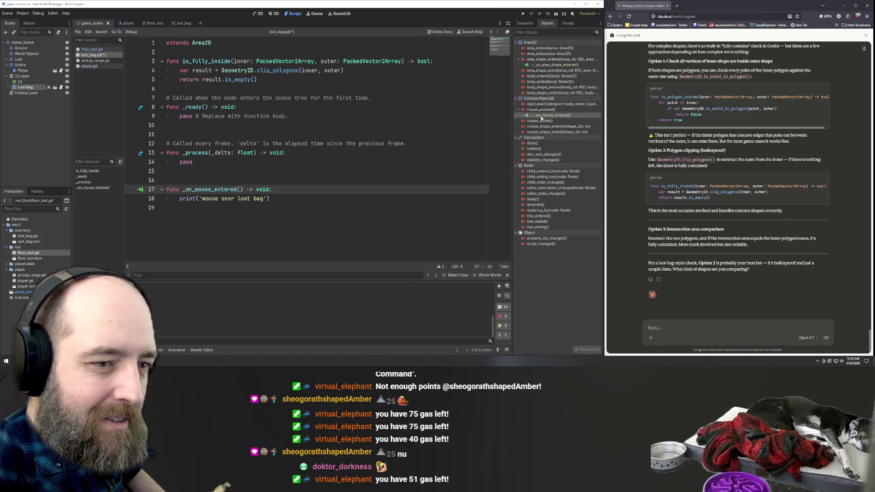
pyautogui.rightClick(543, 117)
pyautogui.click(562, 129)
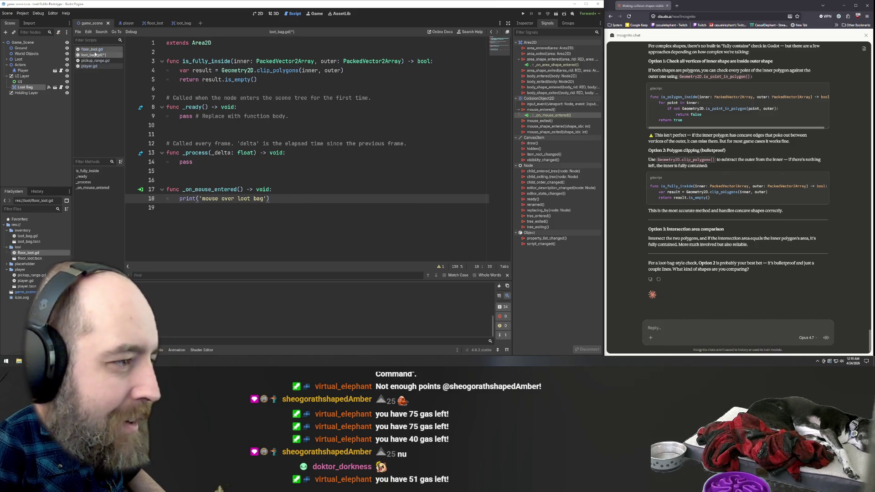
pyautogui.press('Up')
pyautogui.press('Left')
pyautogui.press('Left')
pyautogui.press('Left')
pyautogui.write('tar')
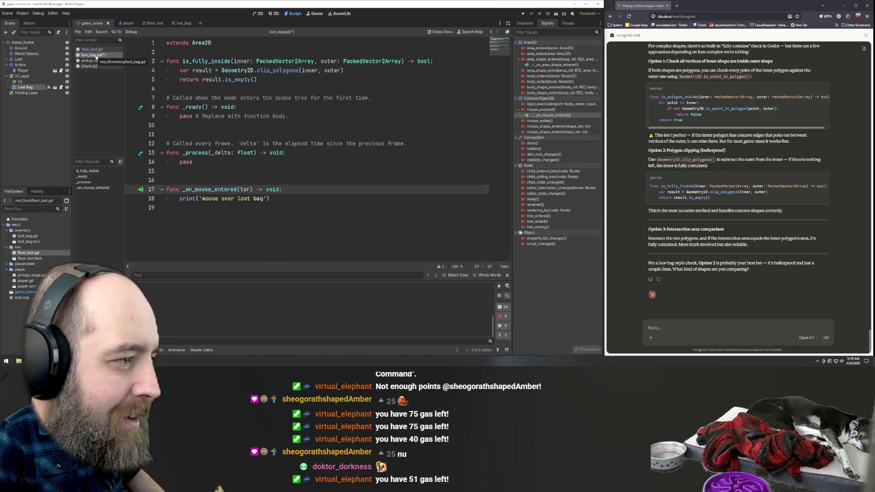
pyautogui.hotkey('ctrl', 's')
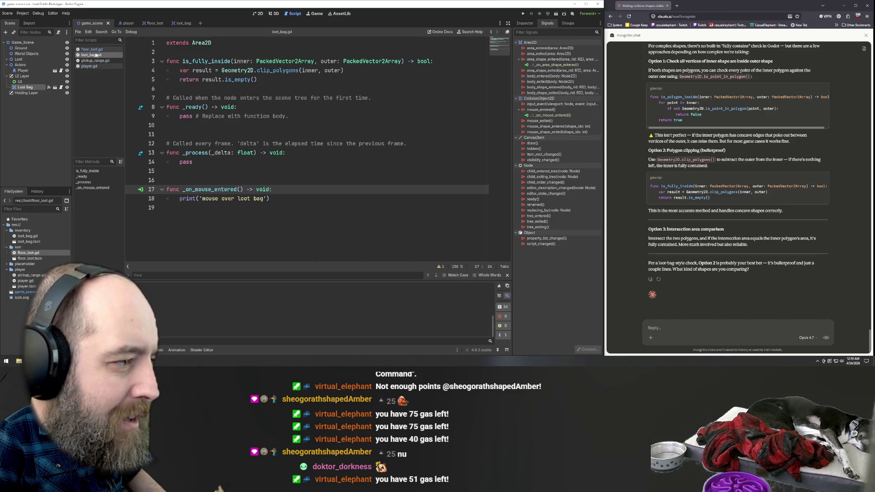
pyautogui.click(98, 49)
pyautogui.click(546, 115)
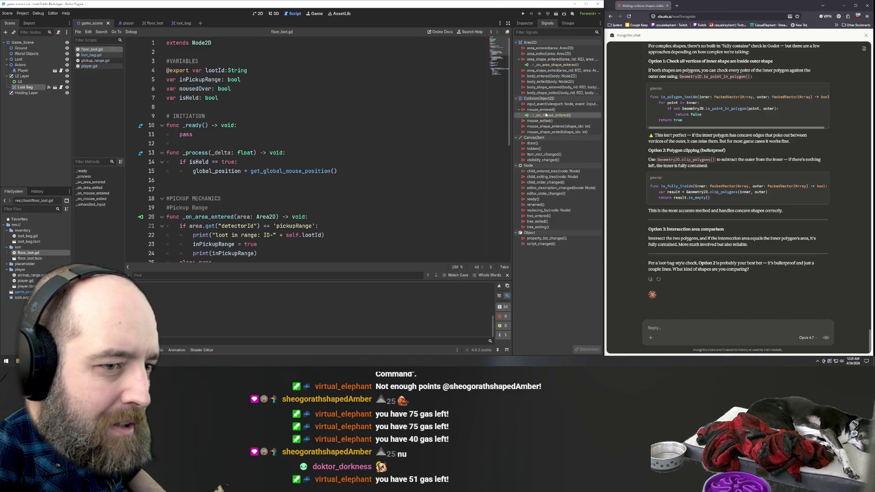
# Reopen loot_bag.gd from the connection, check the Loot Bag's Inspector properties, then return to Signals.
pyautogui.doubleClick(545, 115)
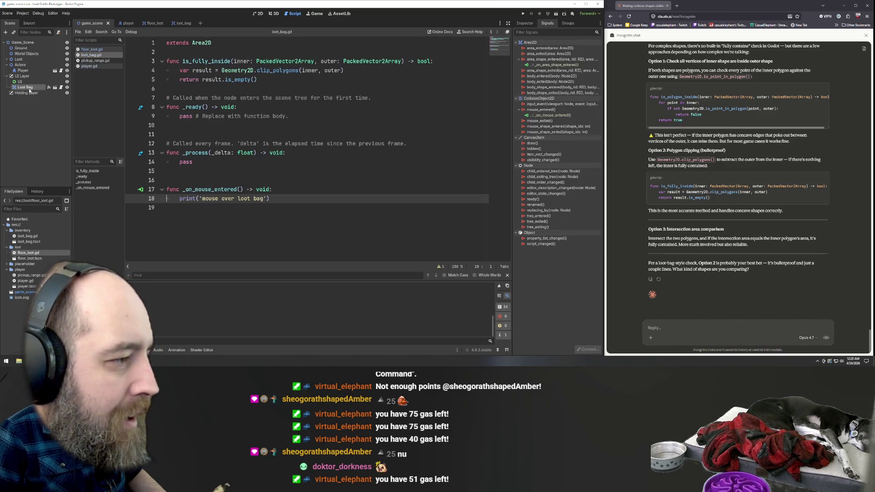
pyautogui.click(536, 65)
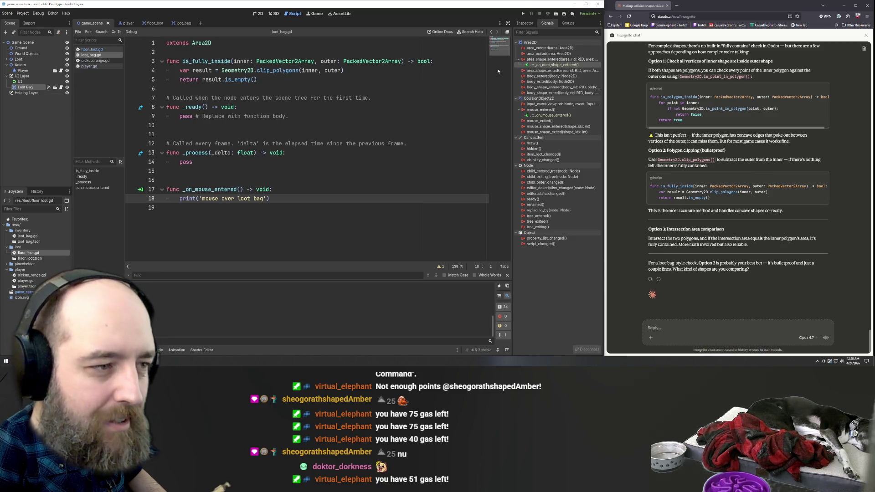
pyautogui.rightClick(546, 61)
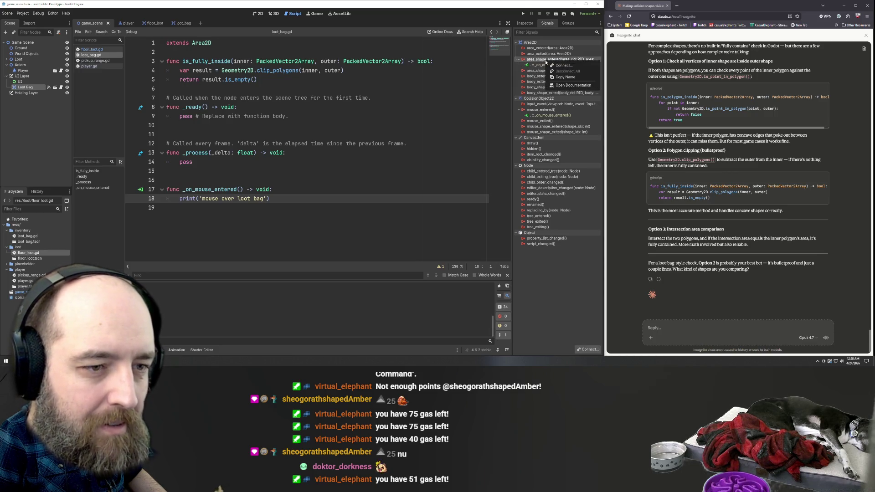
pyautogui.click(542, 67)
pyautogui.click(543, 65)
pyautogui.click(524, 22)
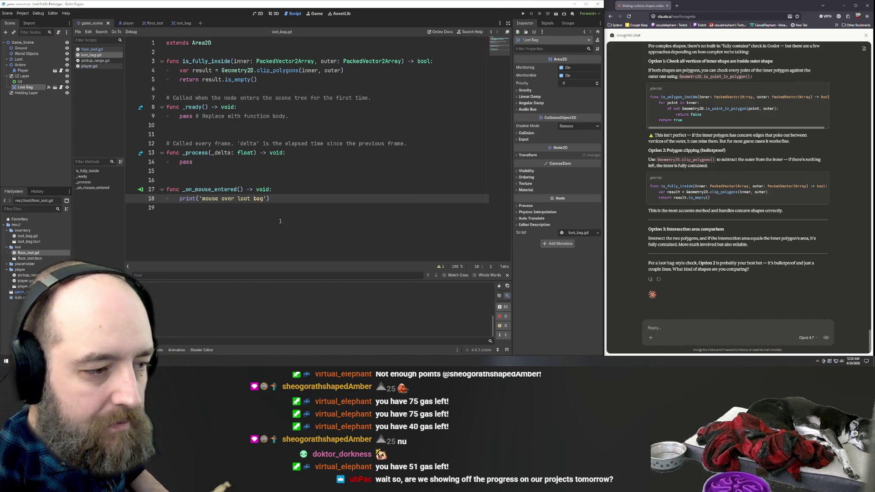
pyautogui.moveTo(267, 199); pyautogui.dragTo(199, 199)
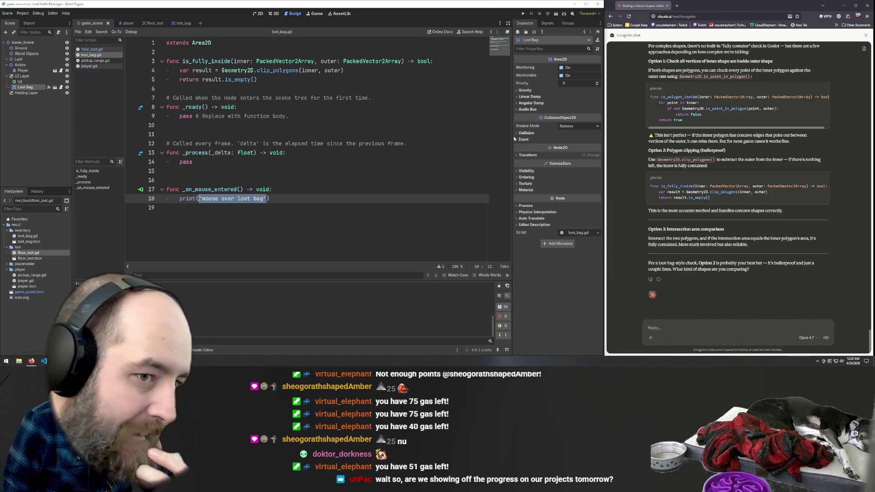
pyautogui.click(548, 23)
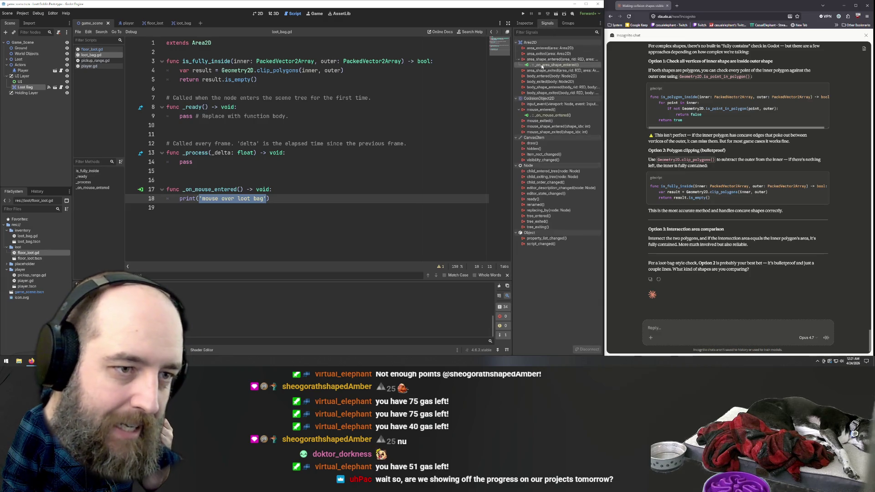
# Tell Claude 'I can't seem to disconnect' the Loot Bag signal.
pyautogui.rightClick(543, 66)
pyautogui.click(684, 328)
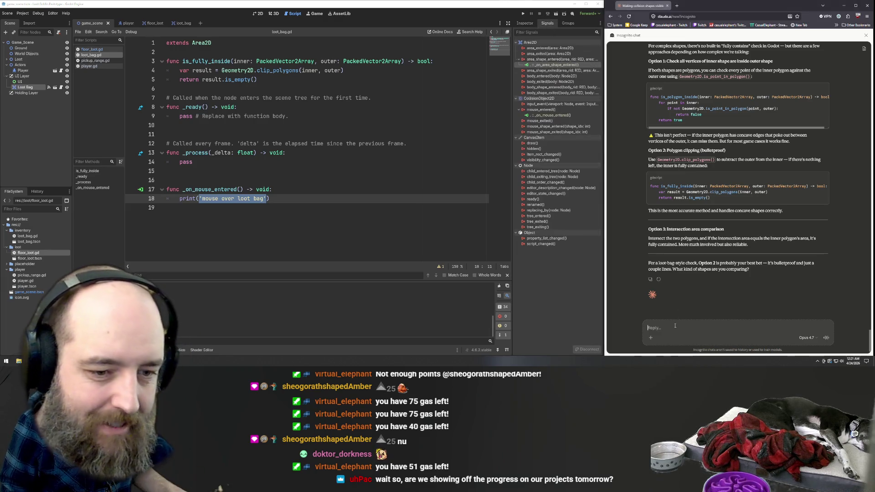
pyautogui.write('I can')
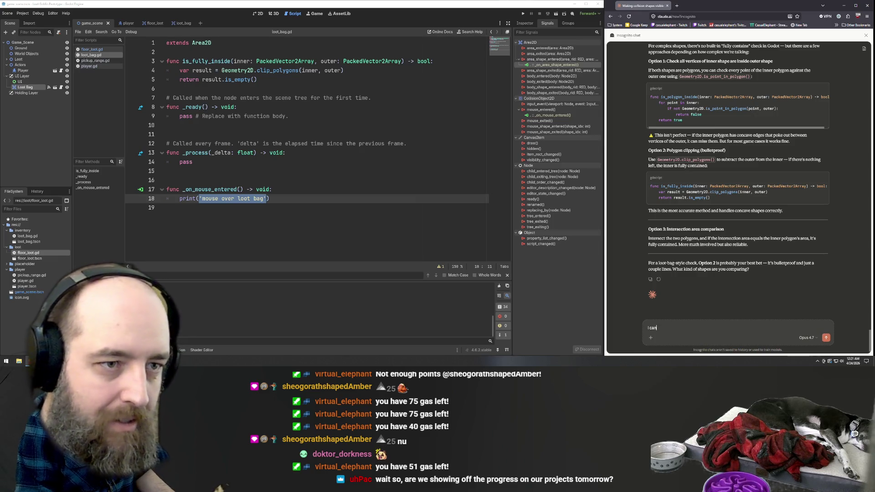
pyautogui.write("'t seem dis")
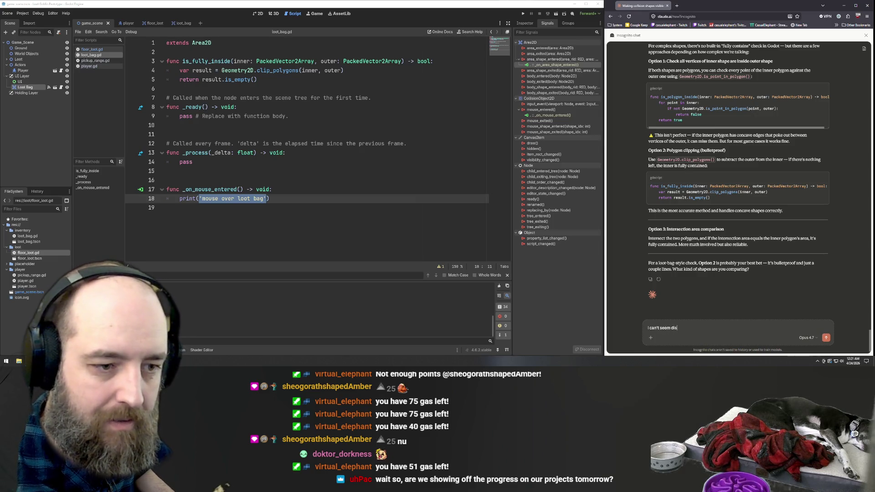
pyautogui.press('BackSpace')
pyautogui.press('BackSpace')
pyautogui.press('BackSpace')
pyautogui.write('to d')
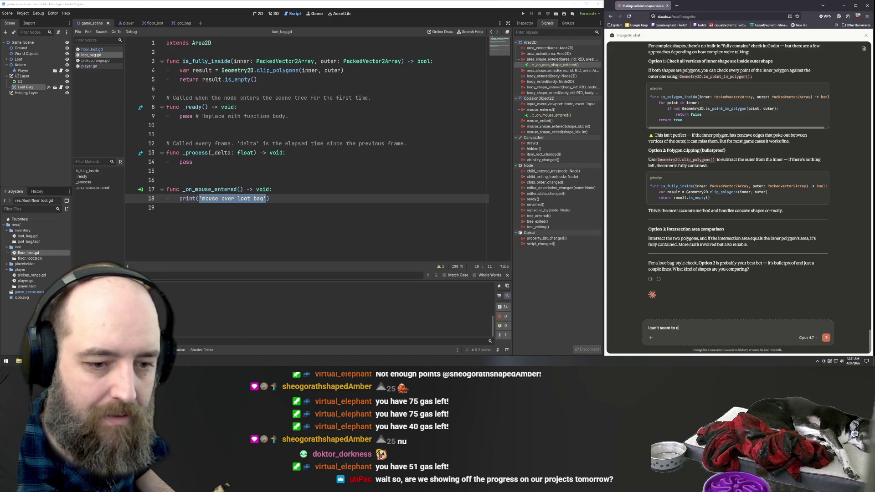
pyautogui.write('isconnect the signal')
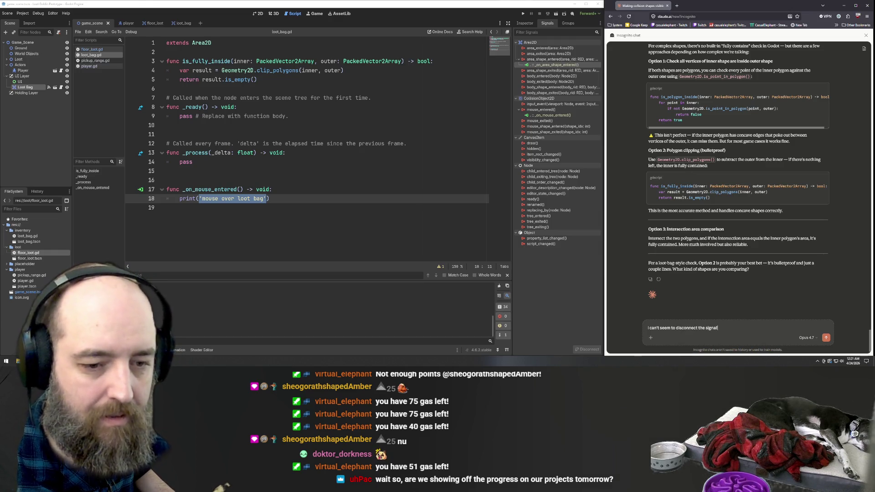
pyautogui.press('Return')
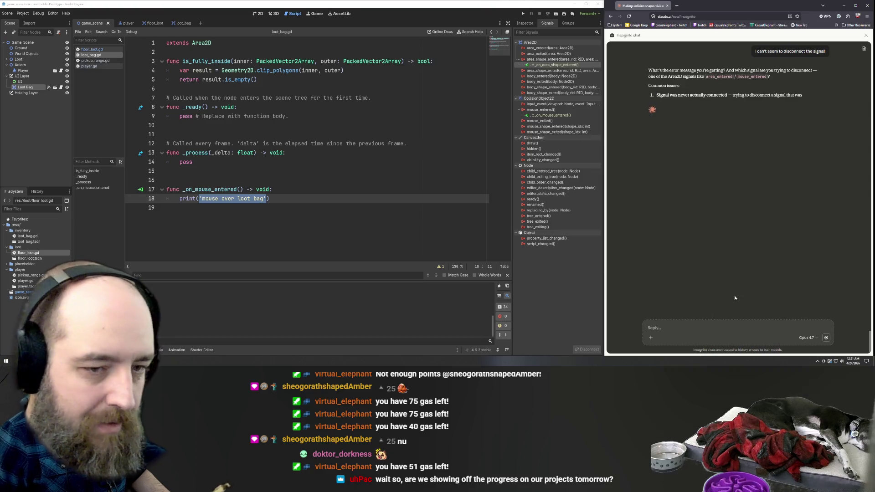
# Send follow-ups saying the option isn't there and the menu only offers 'go to reference'.
pyautogui.write('Its just not ')
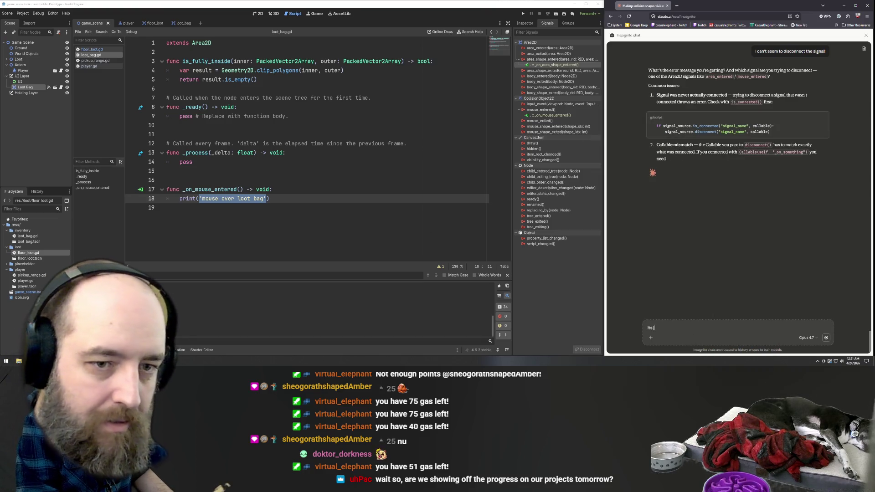
pyautogui.write('a noption in the right columb')
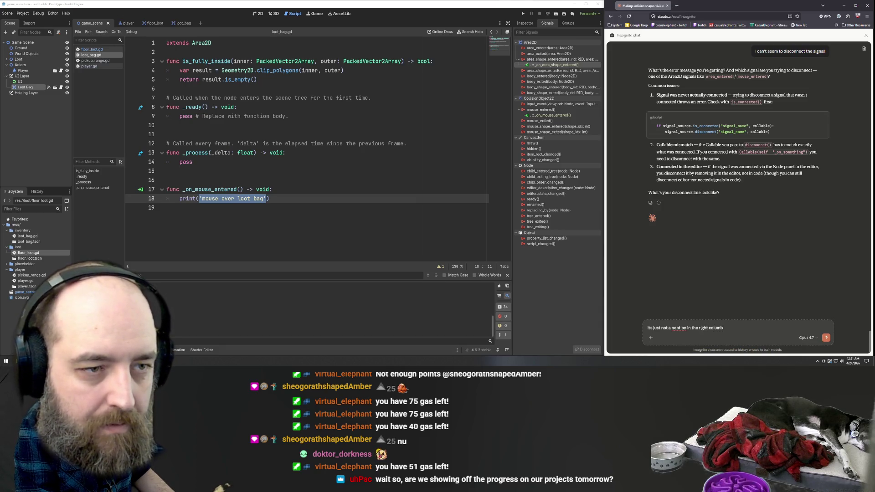
pyautogui.press('Return')
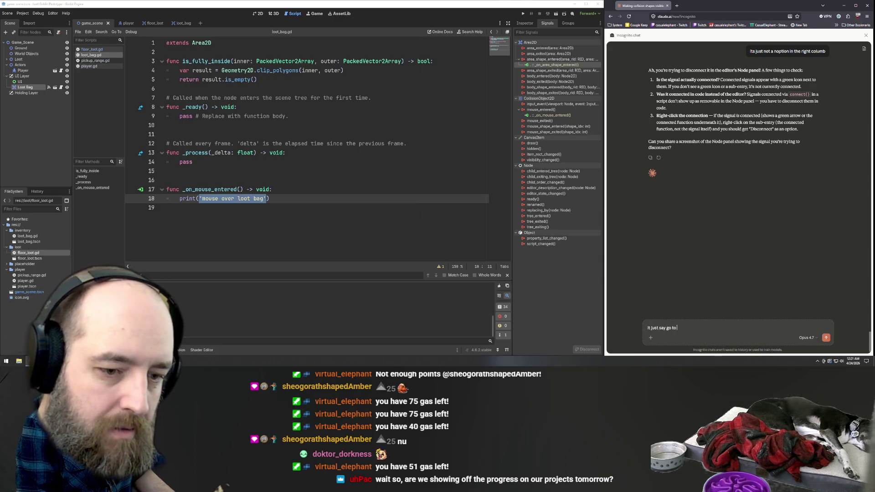
pyautogui.press('Return')
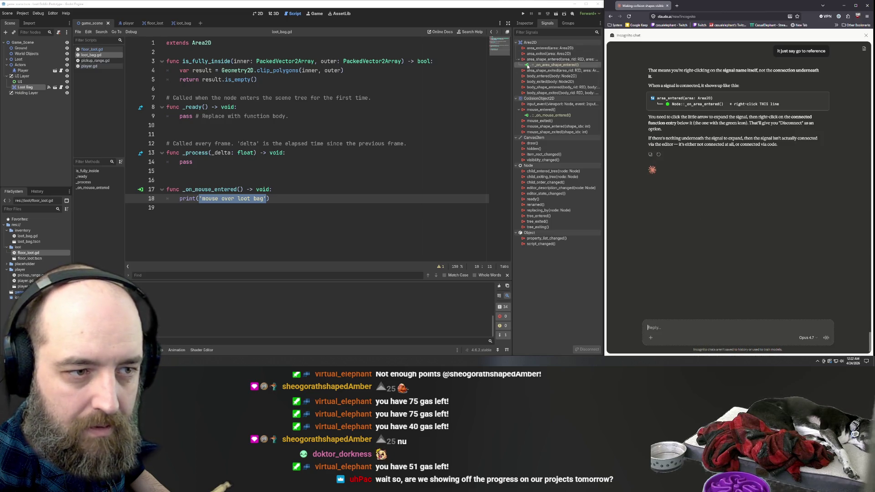
# Check the _on_area_shape_entered connection's menu without changes and select the area_shape_entered signal.
pyautogui.rightClick(528, 66)
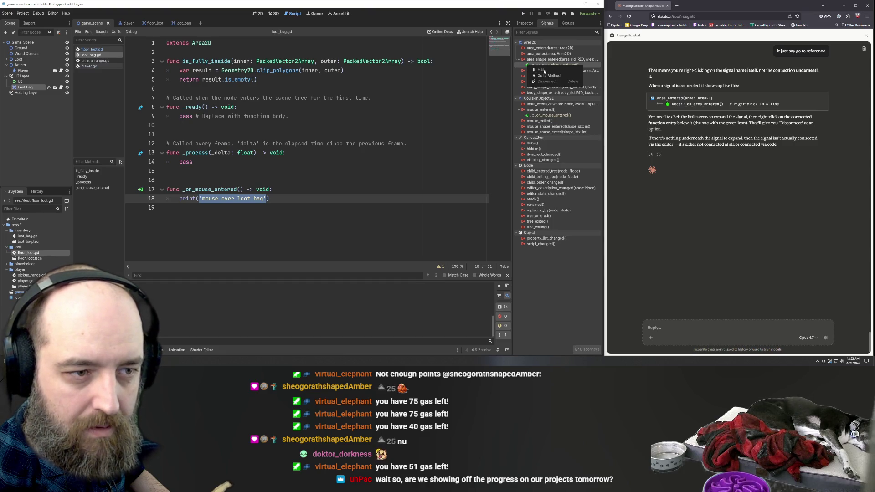
pyautogui.click(535, 50)
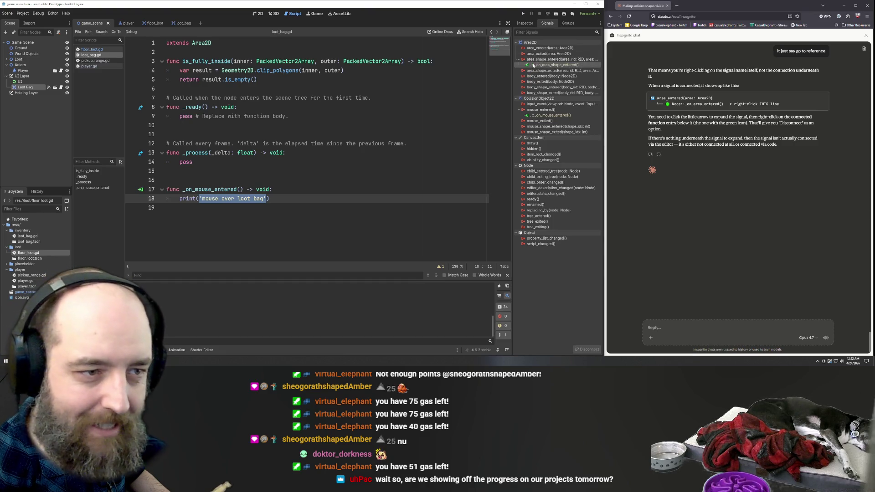
pyautogui.click(535, 60)
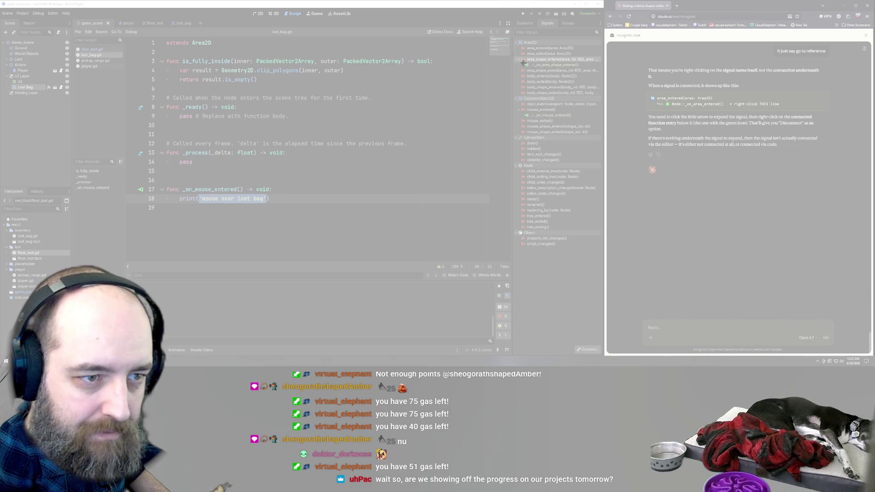
# Snip the Loot Bag's Signals dock and send the screenshot to Claude.
pyautogui.moveTo(514, 53); pyautogui.dragTo(594, 122)
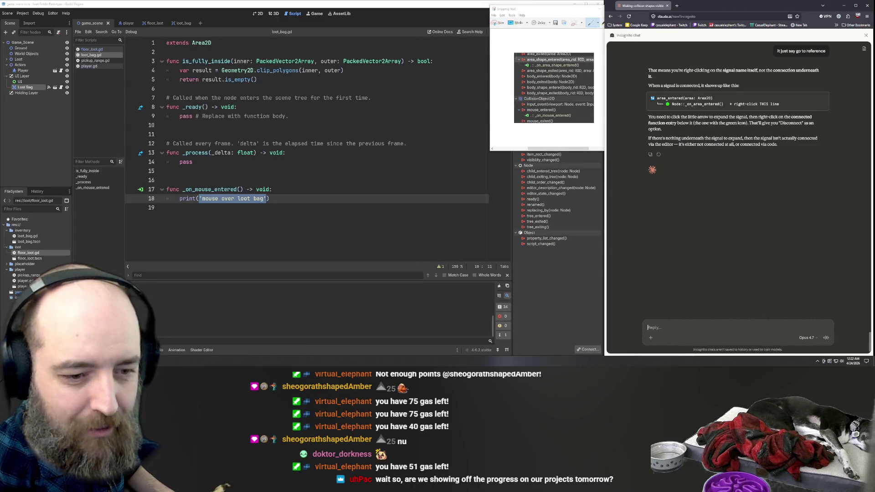
pyautogui.hotkey('ctrl', 'v')
pyautogui.press('Return')
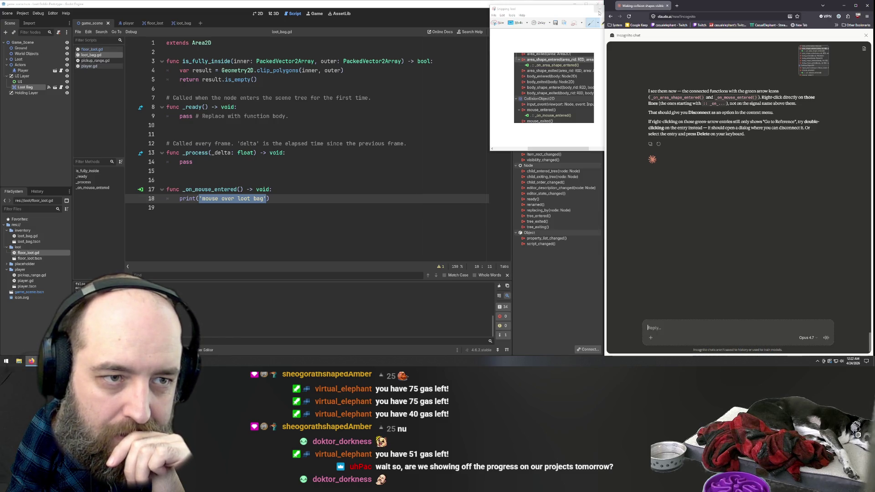
# Close Snipping Tool without saving and double-click the mouse_entered connection.
pyautogui.click(622, 8)
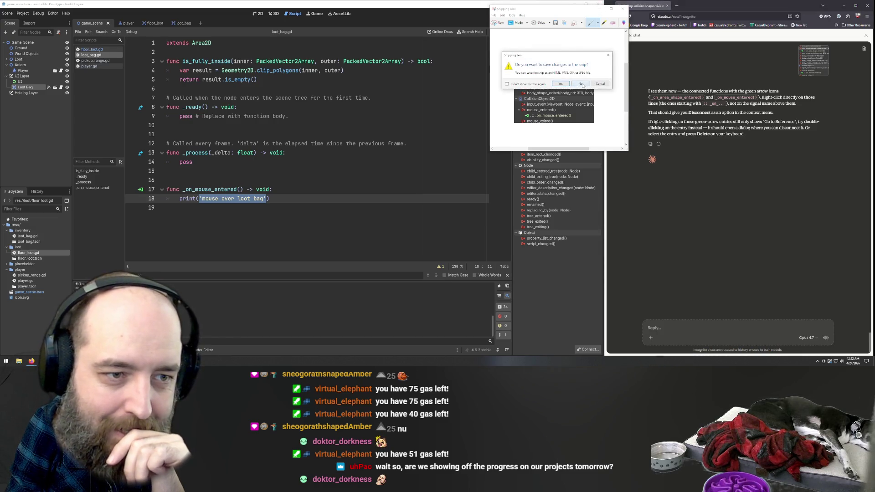
pyautogui.click(581, 84)
pyautogui.doubleClick(544, 116)
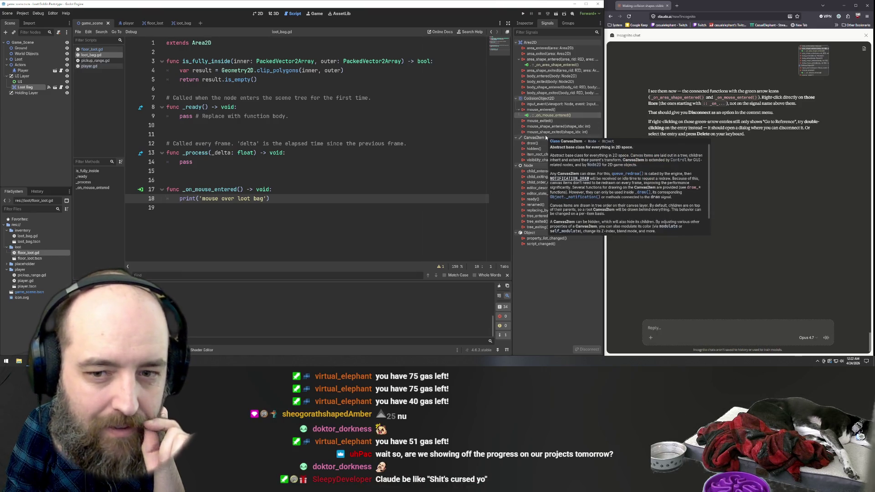
# View what connects to _on_mouse_entered, close that dialog, and quit the Godot editor.
pyautogui.click(141, 190)
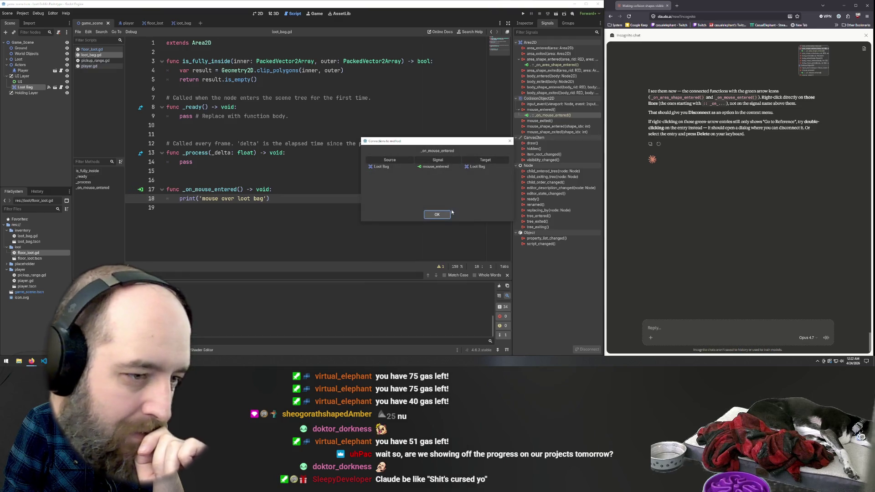
pyautogui.click(434, 167)
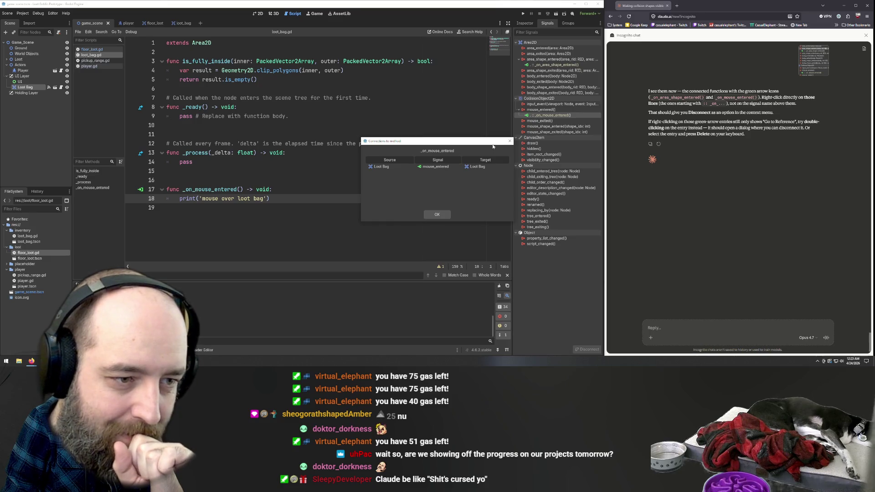
pyautogui.click(436, 214)
pyautogui.click(410, 134)
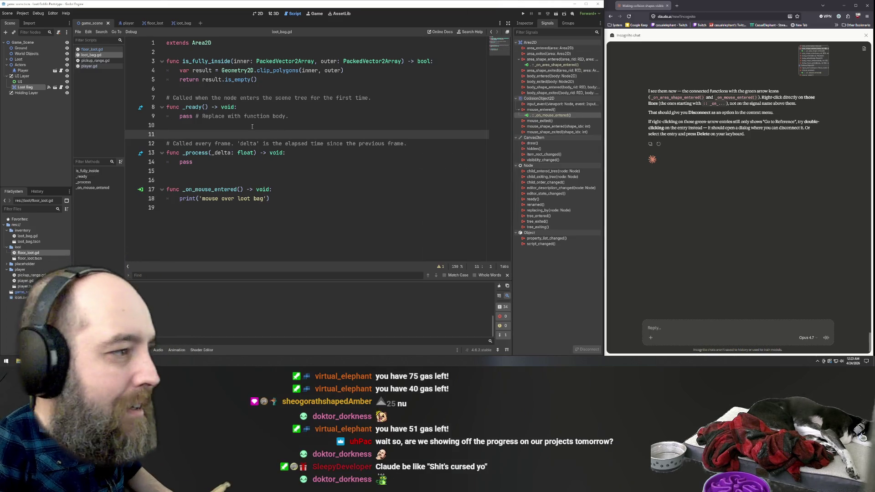
pyautogui.click(598, 4)
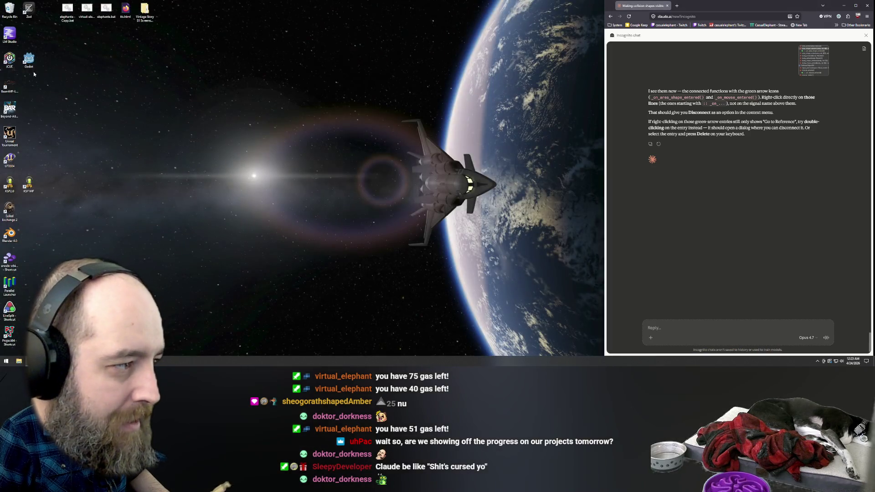
# Launch Godot from the desktop and open the Loot Goblin Prototype project.
pyautogui.doubleClick(29, 61)
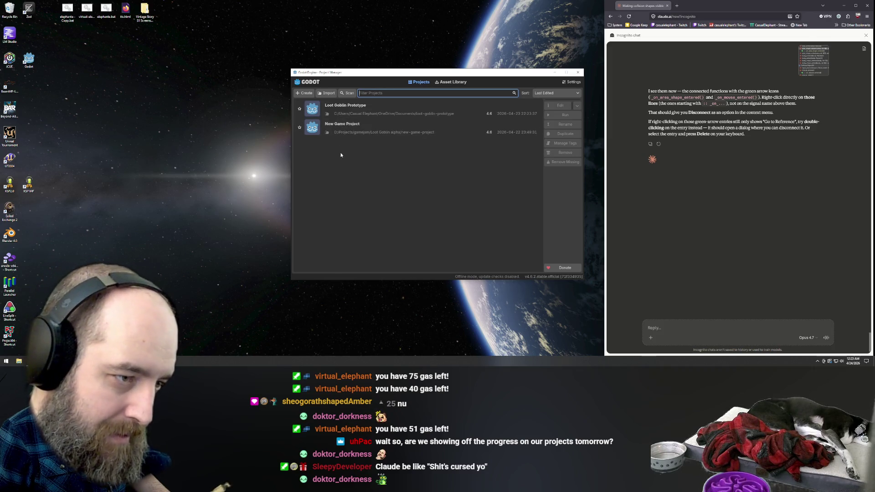
pyautogui.doubleClick(349, 116)
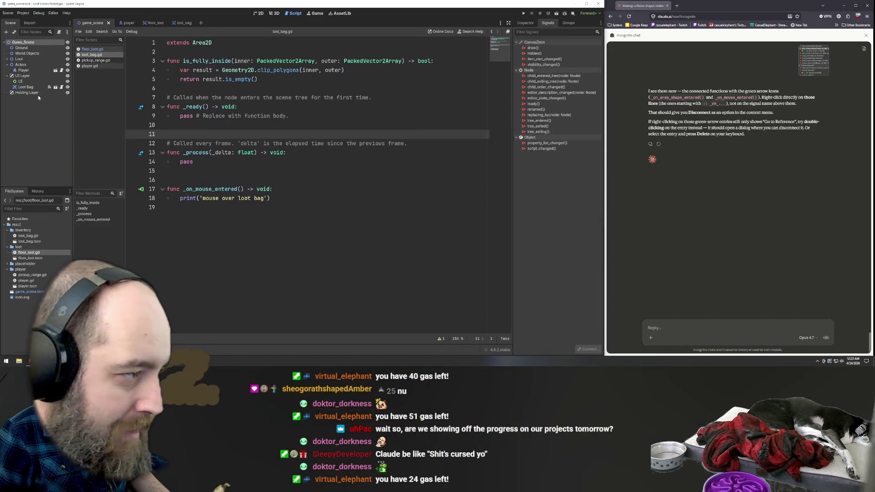
# Inspect the UI Layer and Loot Bag signal connections, including which signals reach _on_mouse_entered.
pyautogui.click(22, 76)
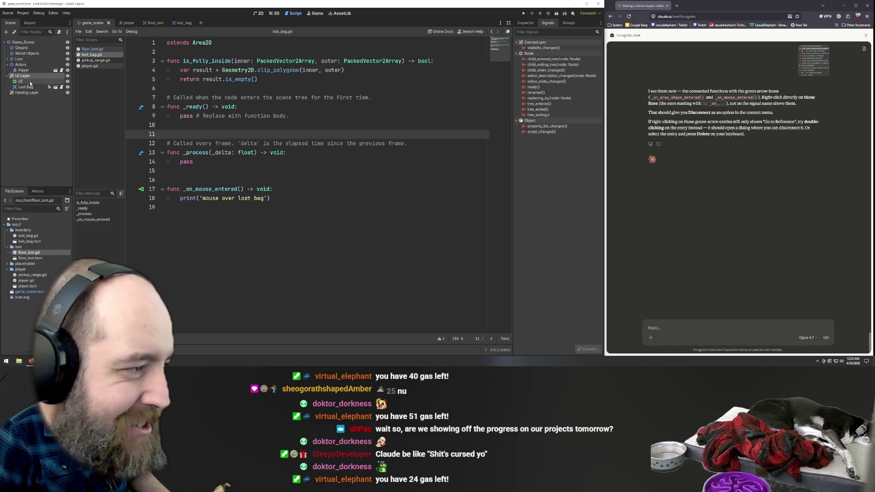
pyautogui.click(27, 87)
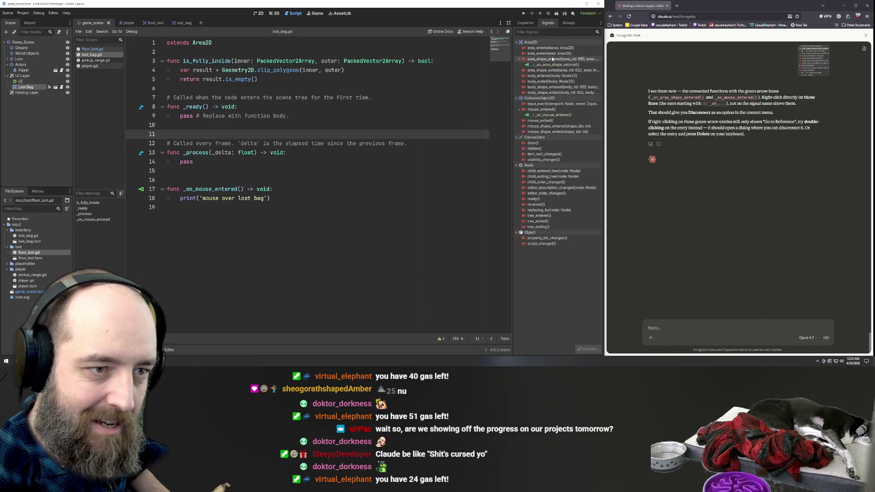
pyautogui.rightClick(550, 64)
pyautogui.rightClick(539, 59)
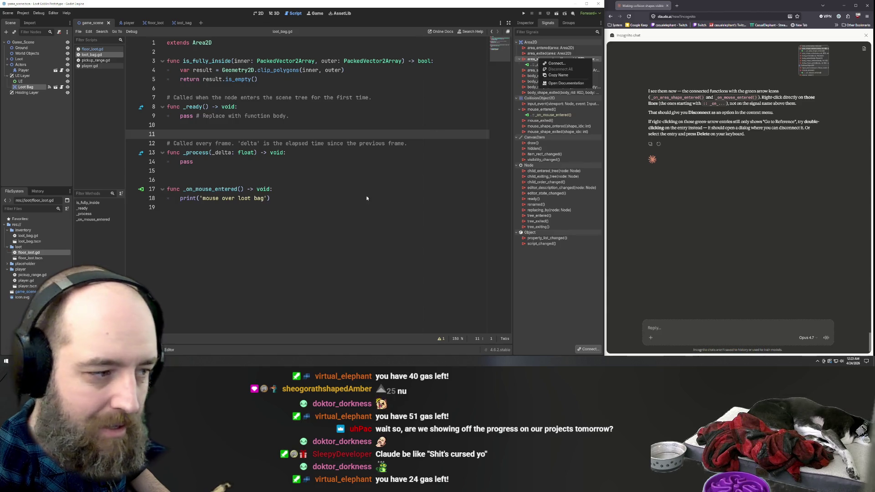
pyautogui.click(314, 196)
pyautogui.click(141, 190)
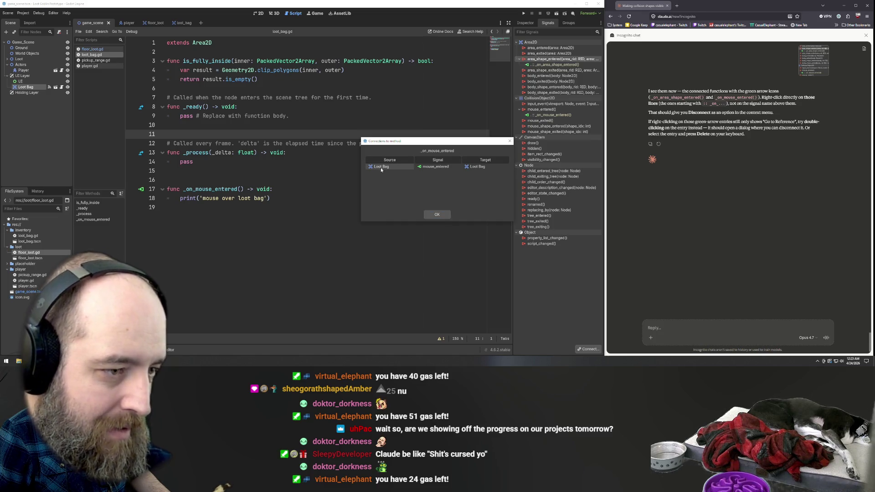
pyautogui.click(16, 133)
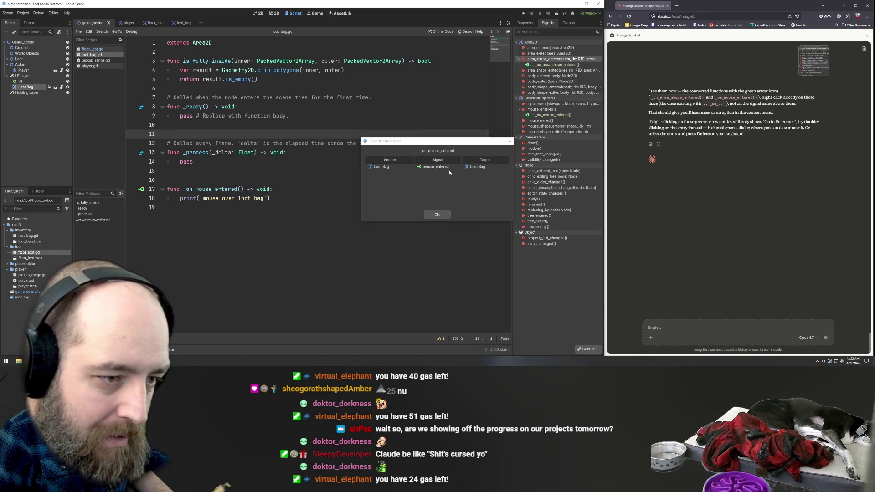
pyautogui.click(510, 142)
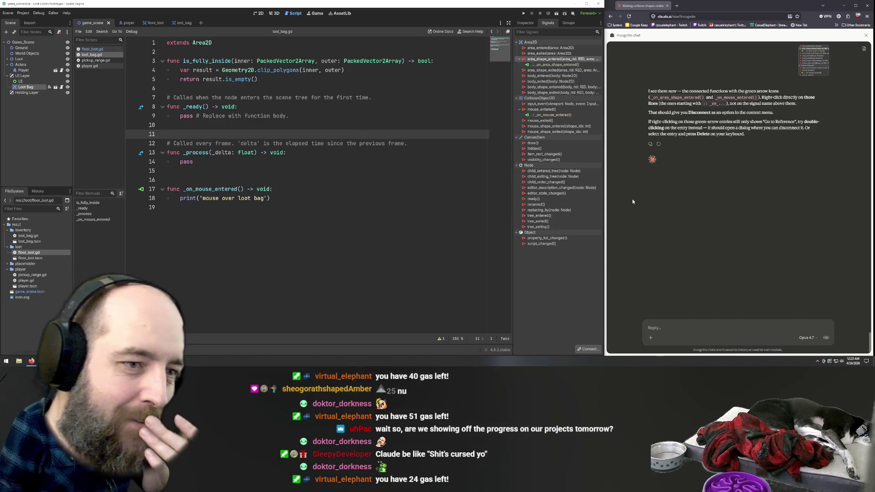
# Recheck the _on_mouse_entered connections and jump to that method in loot_bag.gd.
pyautogui.rightClick(551, 68)
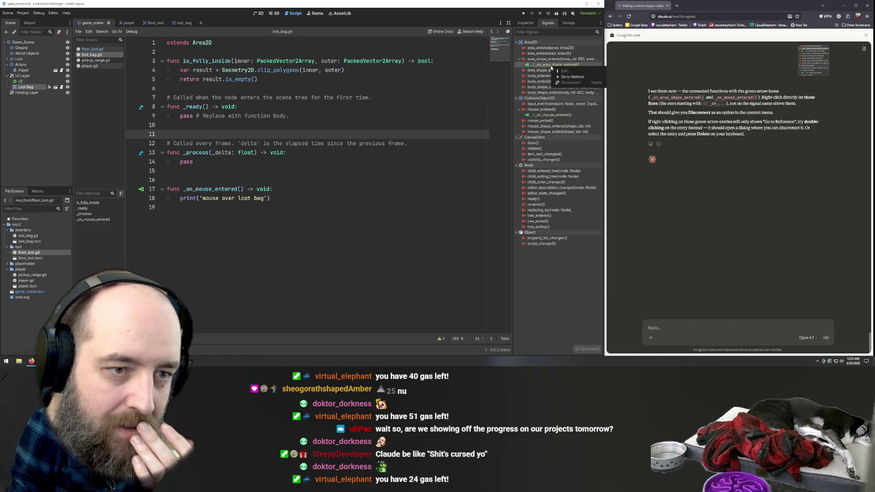
pyautogui.click(572, 76)
pyautogui.click(183, 209)
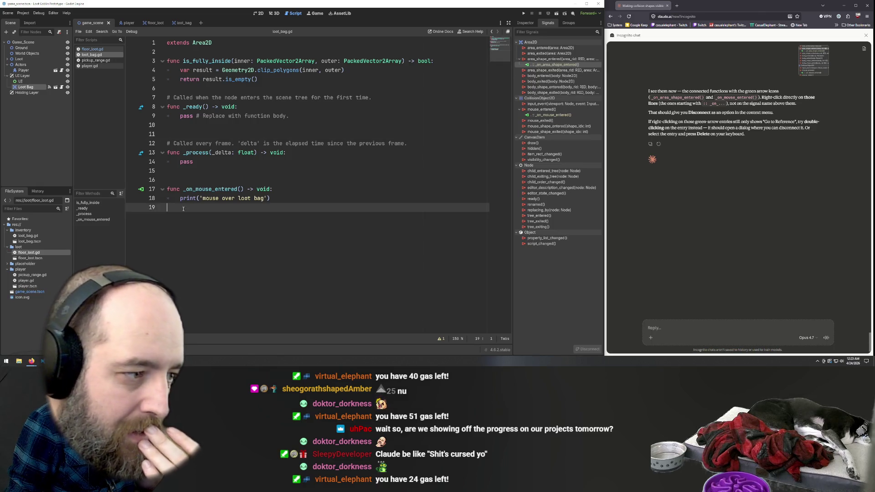
pyautogui.click(141, 189)
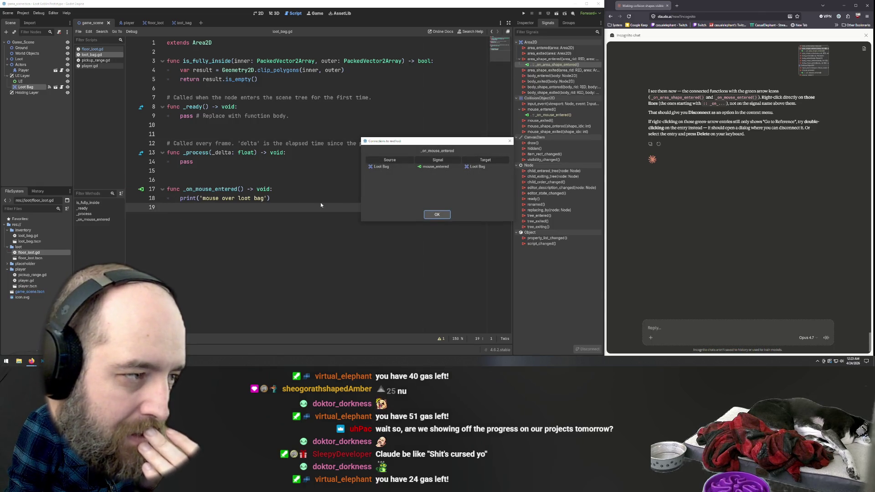
pyautogui.click(437, 214)
pyautogui.click(542, 115)
pyautogui.rightClick(542, 115)
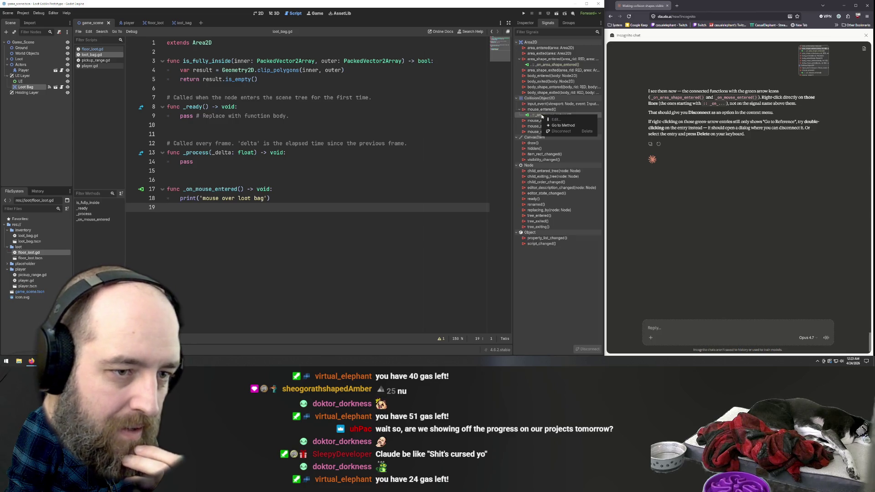
pyautogui.click(563, 125)
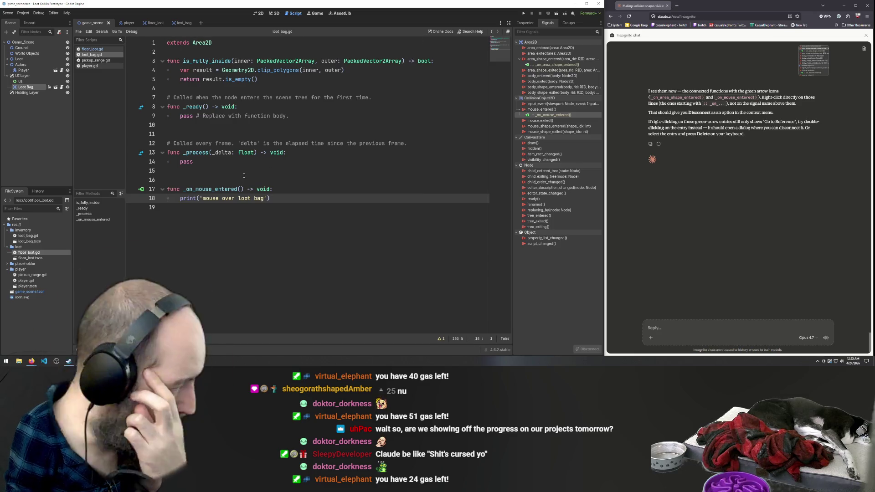
# Delete the _on_mouse_entered function and trailing blank lines, then recheck the mouse_entered connection.
pyautogui.click(269, 199)
pyautogui.hotkey('shift', 'Home')
pyautogui.hotkey('shift', 'Up')
pyautogui.press('BackSpace')
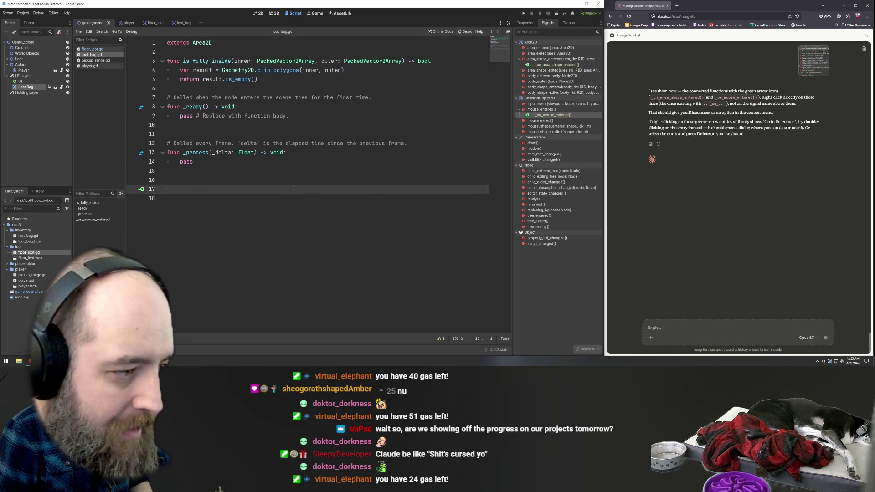
pyautogui.press('BackSpace')
pyautogui.press('BackSpace')
pyautogui.press('BackSpace')
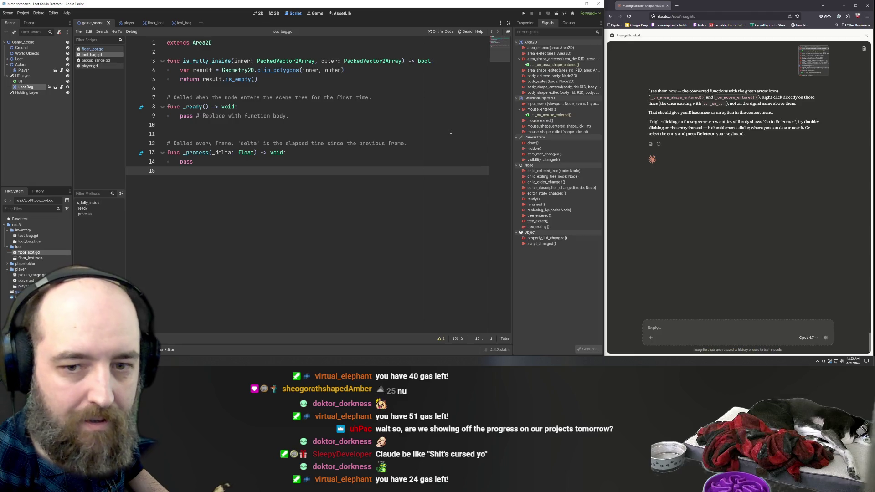
pyautogui.rightClick(547, 115)
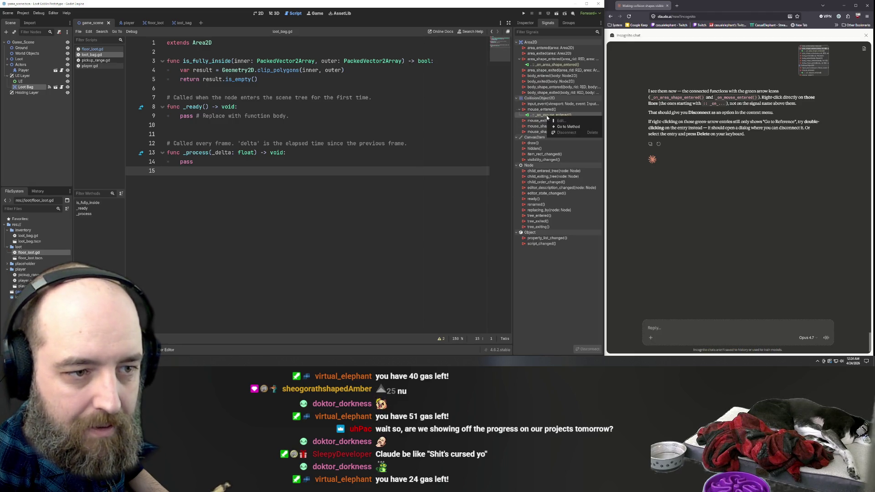
pyautogui.rightClick(549, 109)
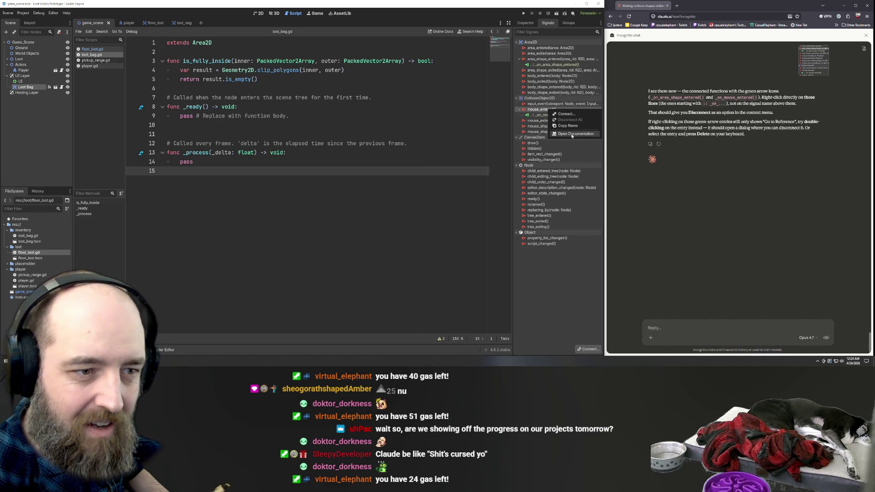
pyautogui.click(692, 303)
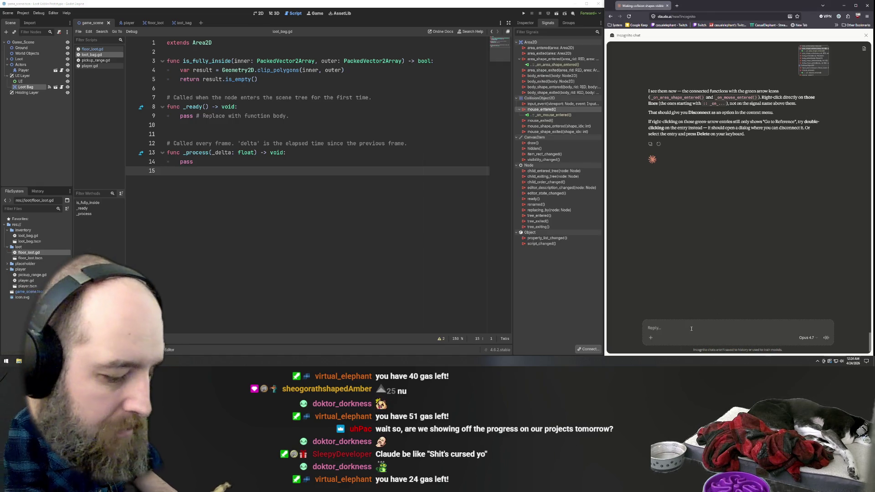
# Send Claude the reply 'none of it works', then return to the loot_bag scene.
pyautogui.write('doublee')
pyautogui.hotkey('ctrl', 'BackSpace')
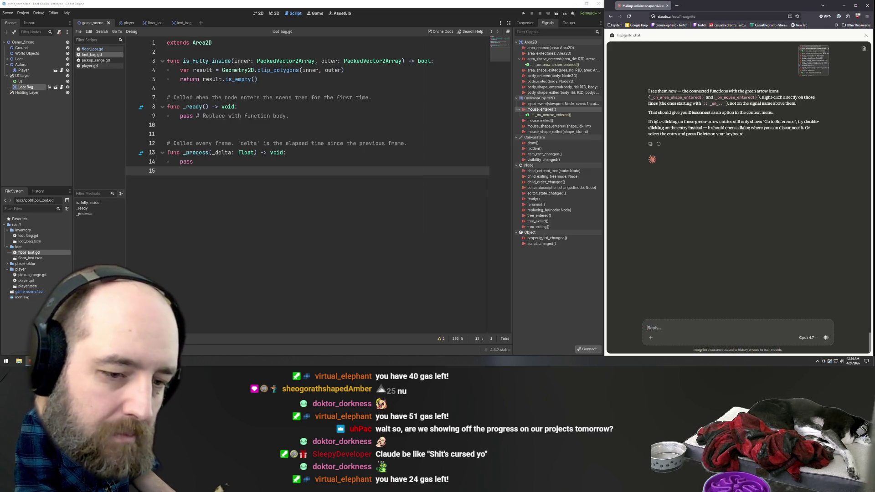
pyautogui.write('ine')
pyautogui.hotkey('ctrl', 'BackSpace')
pyautogui.hotkey('ctrl', 'BackSpace')
pyautogui.hotkey('ctrl', 'BackSpace')
pyautogui.write('none of it wworks')
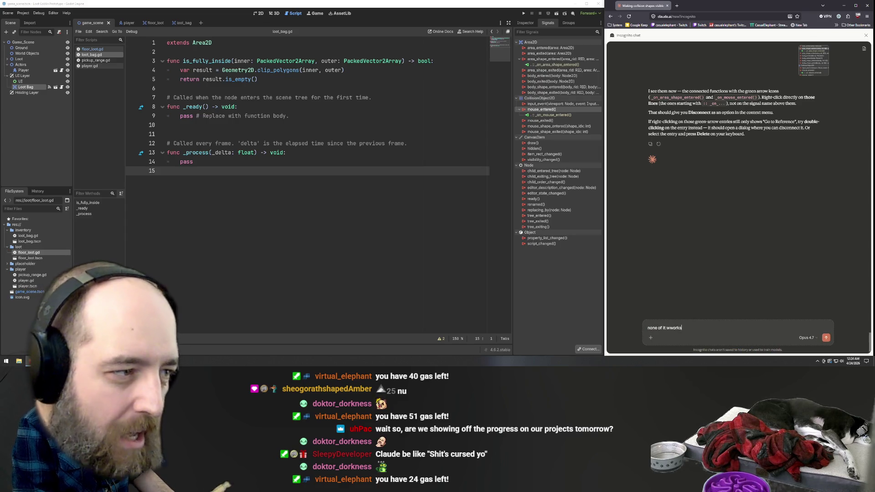
pyautogui.press('Return')
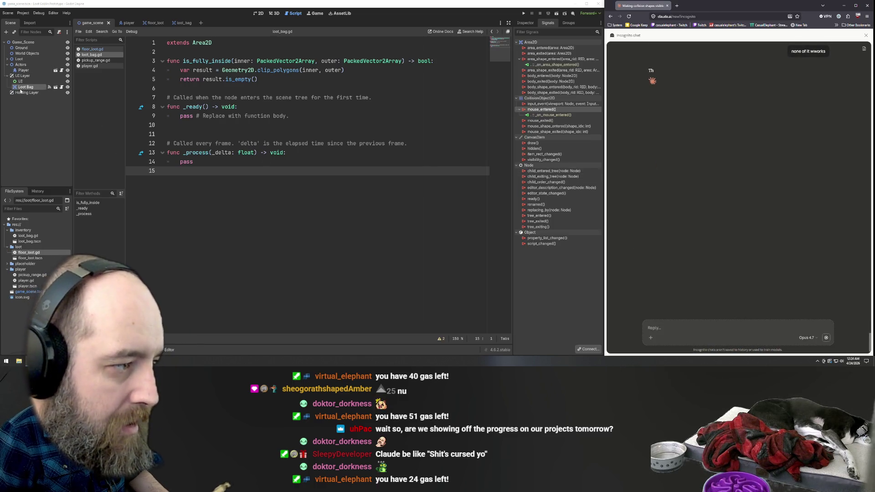
pyautogui.click(181, 23)
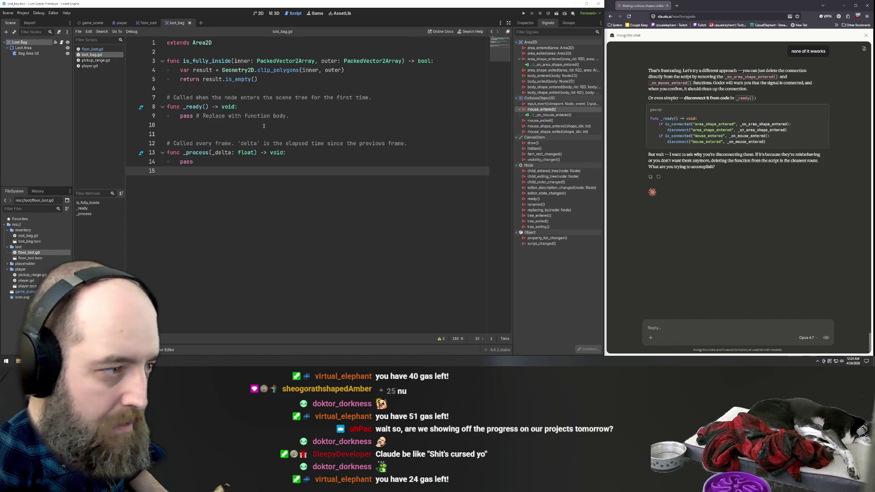
# Review the is_fully_inside and _ready code and restore the deleted _on_mouse_entered function.
pyautogui.moveTo(279, 81)
pyautogui.mouseDown()
pyautogui.moveTo(174, 71)
pyautogui.moveTo(164, 62)
pyautogui.mouseUp()
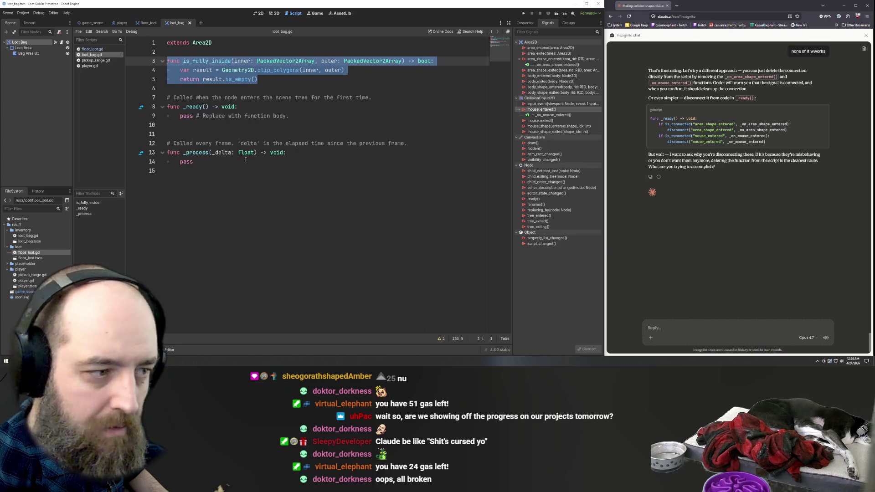
pyautogui.moveTo(253, 152)
pyautogui.click(350, 97)
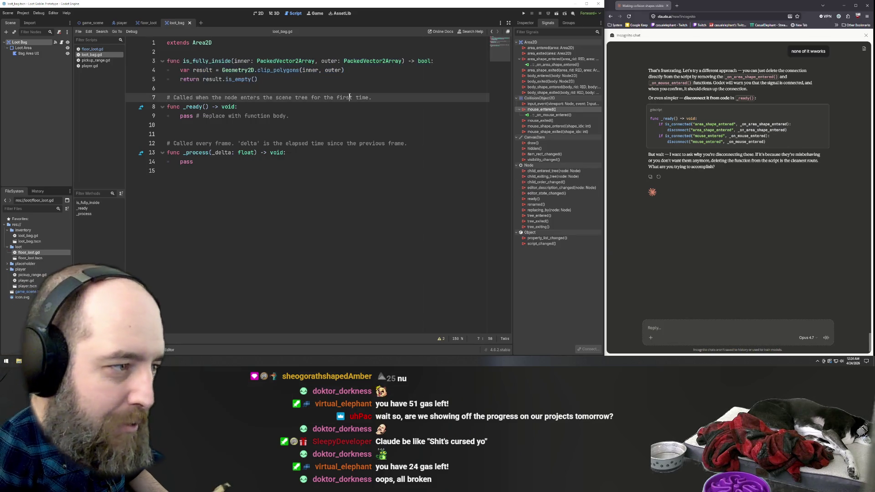
pyautogui.click(258, 178)
pyautogui.click(277, 117)
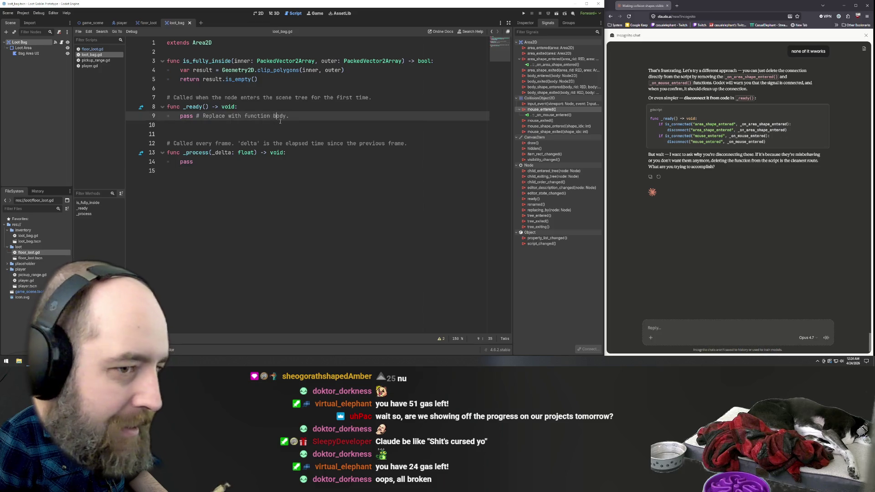
pyautogui.rightClick(549, 65)
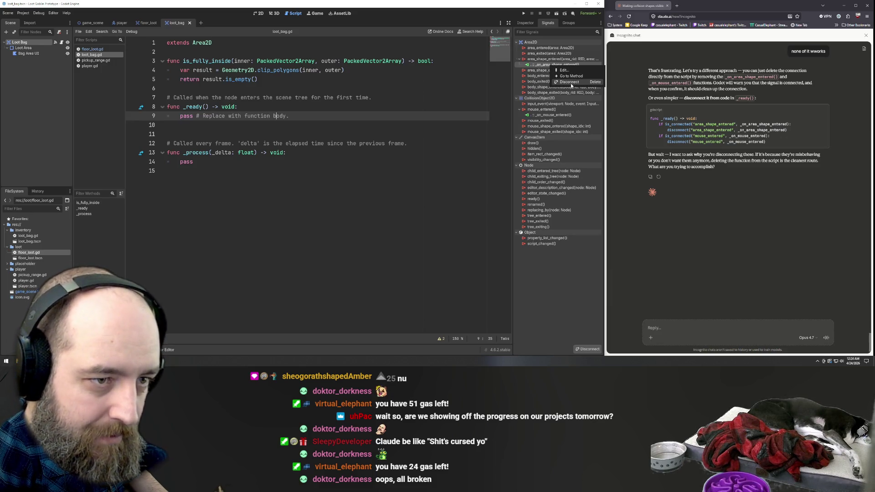
pyautogui.rightClick(561, 66)
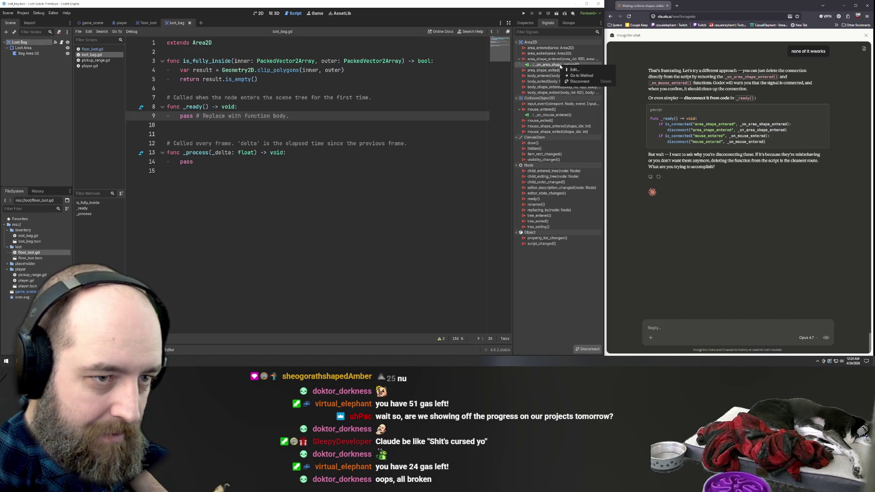
pyautogui.click(416, 144)
pyautogui.hotkey('ctrl', 'z')
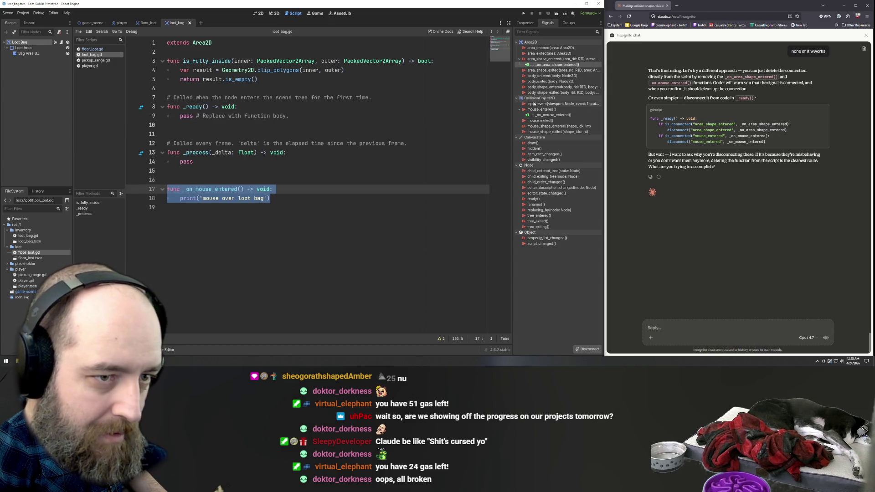
# Disconnect _on_area_shape_entered and _on_mouse_entered, delete that function, and save loot_bag.gd.
pyautogui.rightClick(560, 65)
pyautogui.click(575, 82)
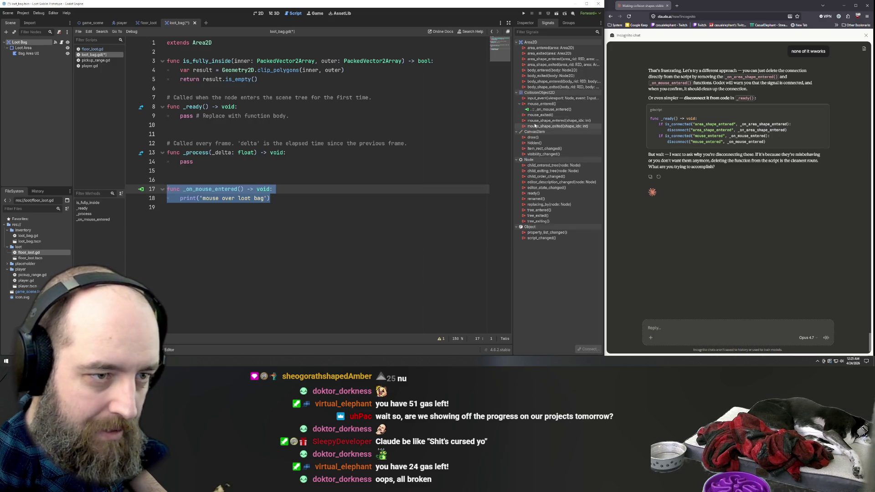
pyautogui.rightClick(543, 109)
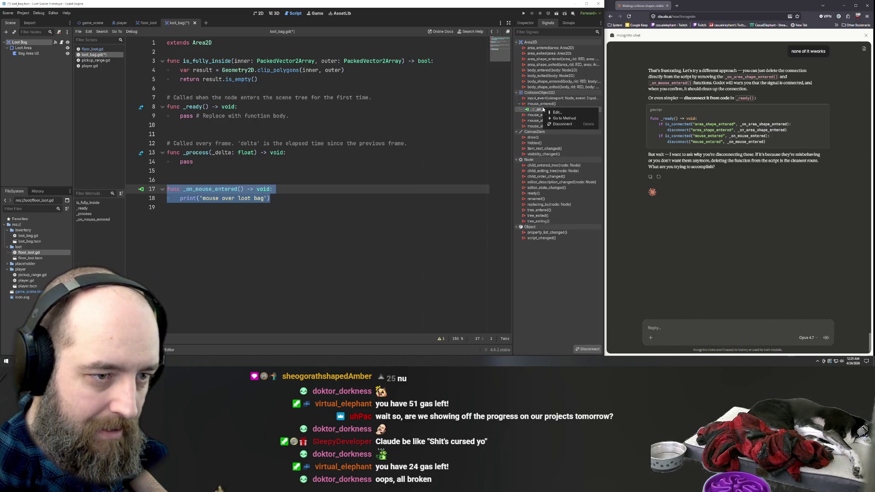
pyautogui.click(557, 125)
pyautogui.click(311, 208)
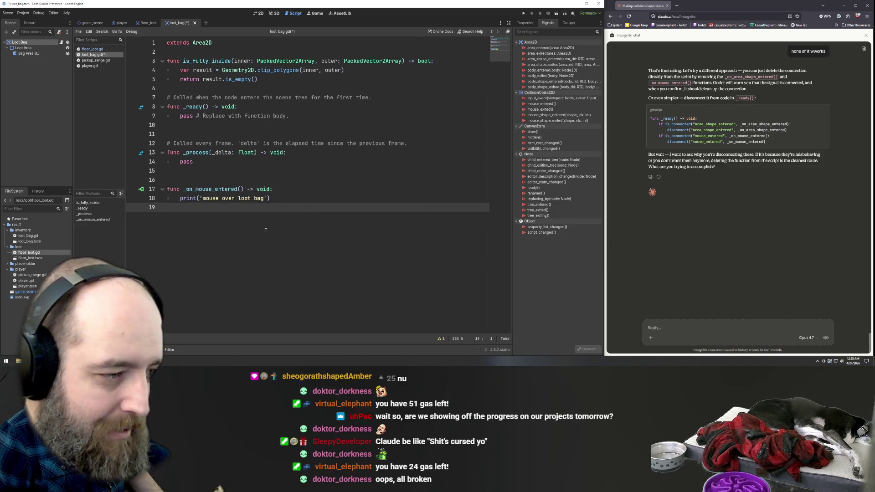
pyautogui.hotkey('shift', 'Up')
pyautogui.hotkey('shift', 'Up')
pyautogui.press('BackSpace')
pyautogui.press('BackSpace')
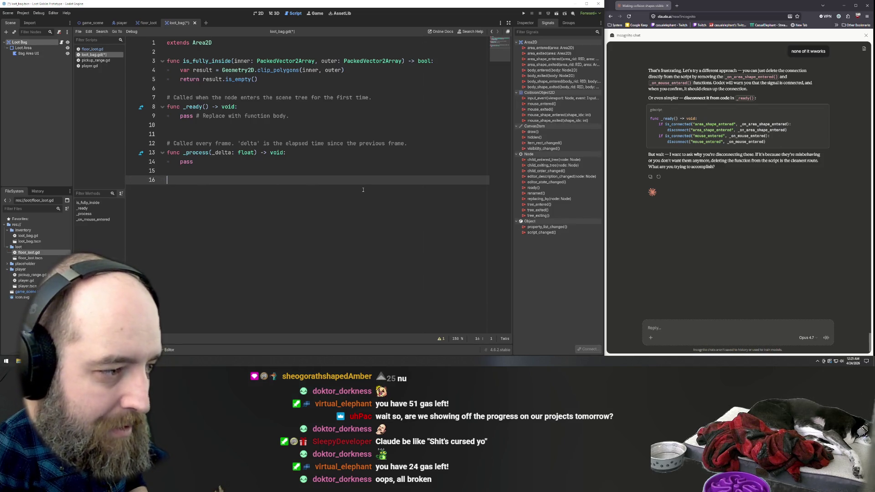
pyautogui.press('BackSpace')
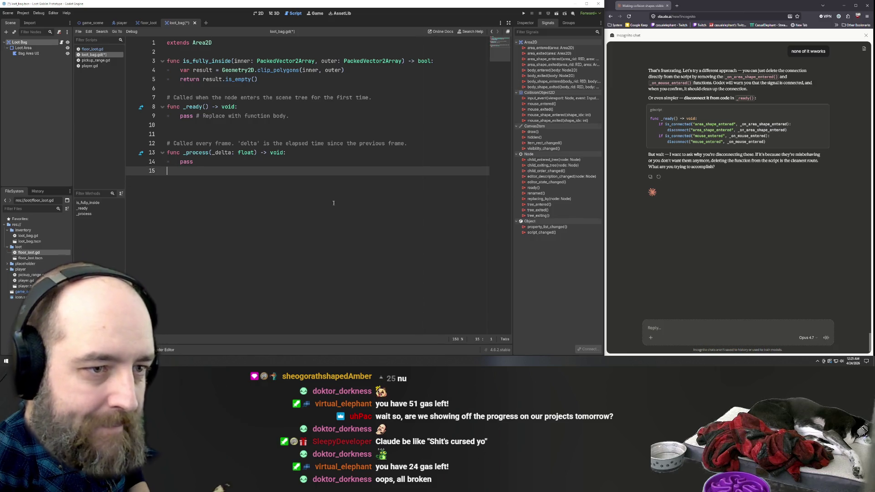
pyautogui.hotkey('ctrl', 's')
# Connect area_shape_entered, then undo the generated handler and disconnect that signal again.
pyautogui.click(548, 60)
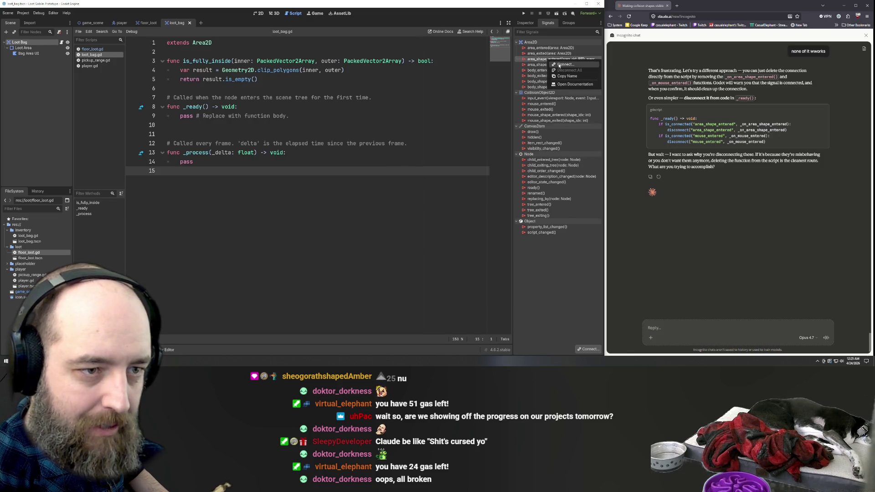
pyautogui.doubleClick(548, 59)
pyautogui.click(416, 240)
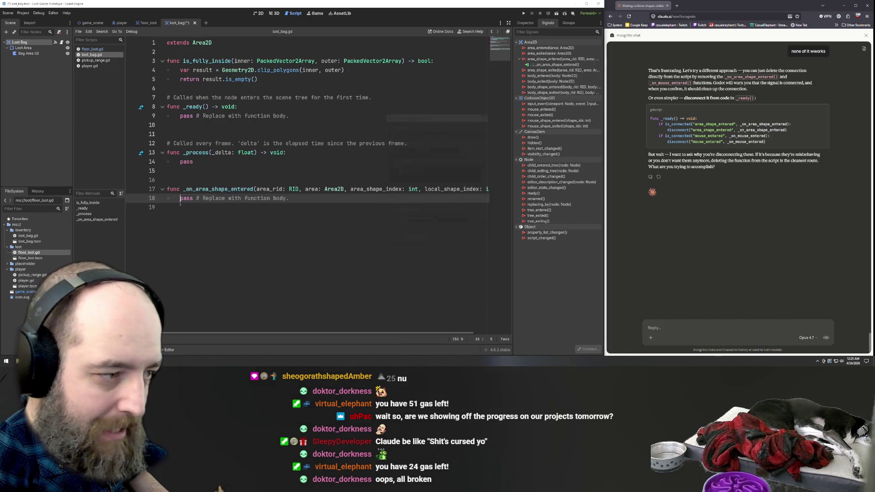
pyautogui.click(276, 183)
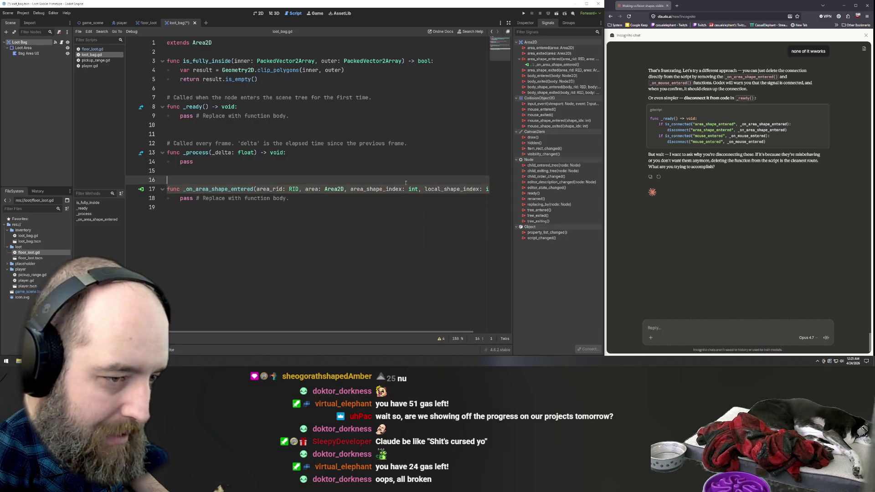
pyautogui.click(447, 189)
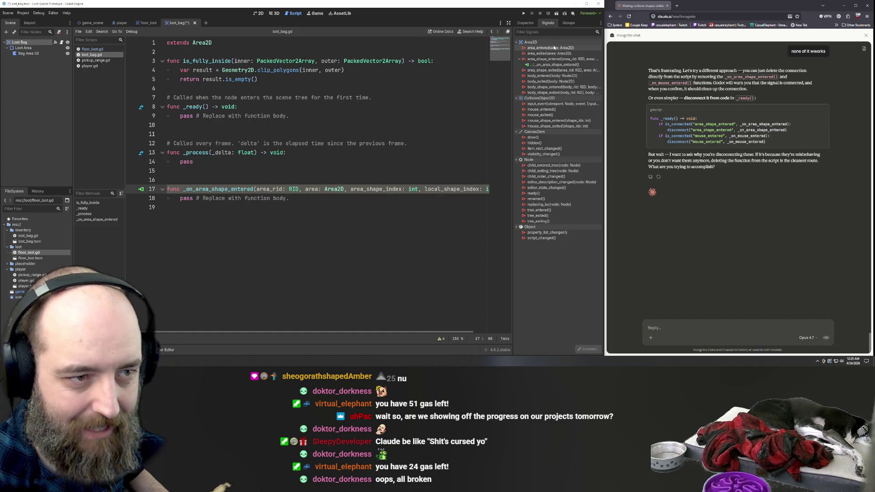
pyautogui.click(291, 197)
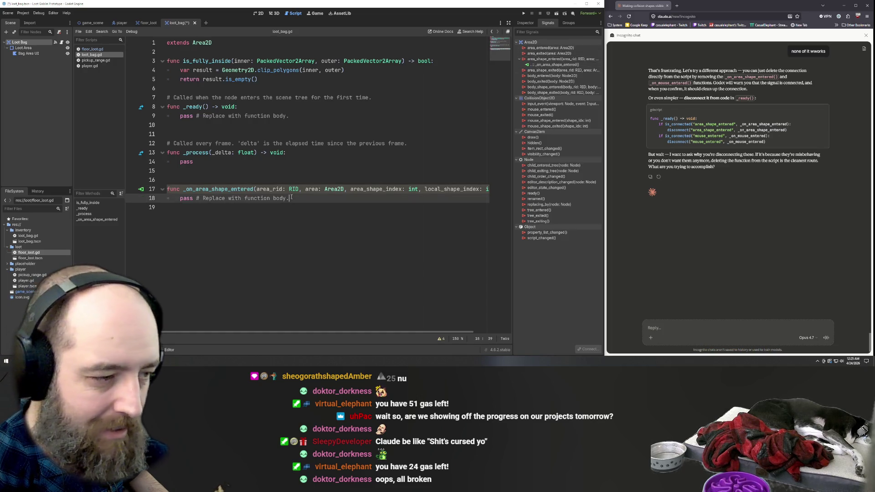
pyautogui.hotkey('ctrl', 'z')
pyautogui.hotkey('ctrl', 'z')
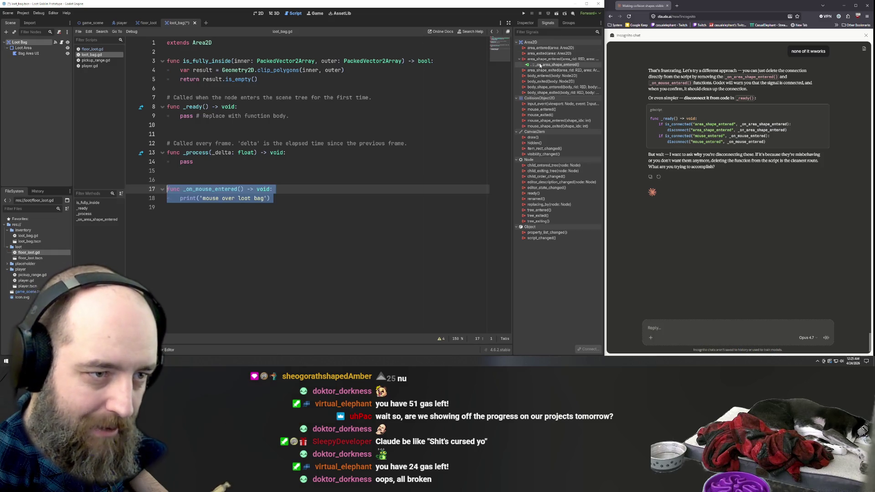
pyautogui.hotkey('ctrl', 'z')
pyautogui.rightClick(546, 65)
pyautogui.click(562, 81)
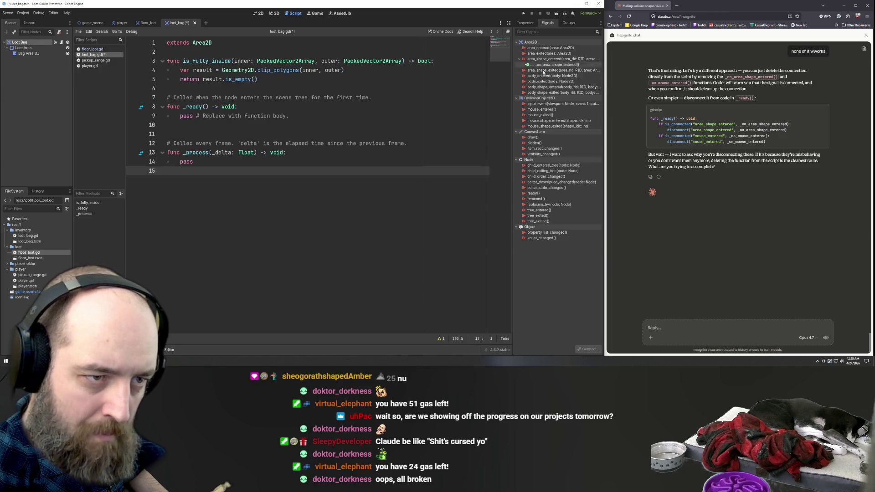
# Connect area_entered to a new _on_area_entered(area: Area2D) stub and place the caret on line 19.
pyautogui.click(553, 48)
pyautogui.doubleClick(557, 49)
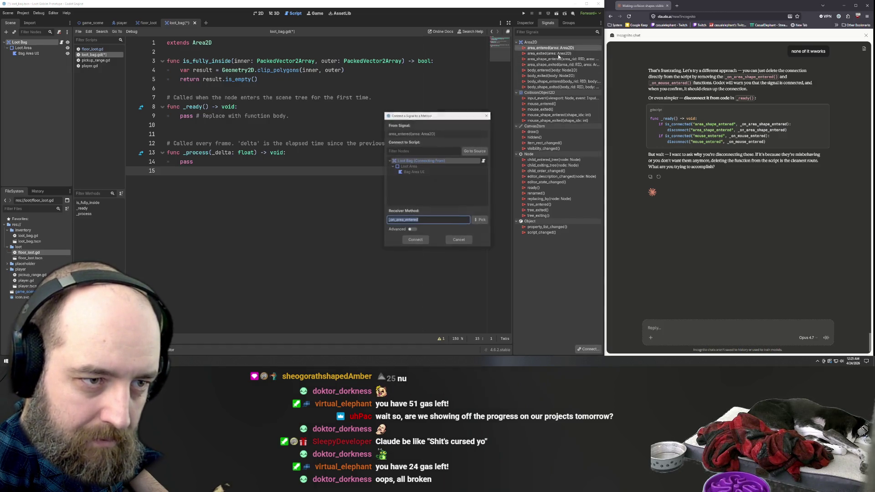
pyautogui.click(414, 241)
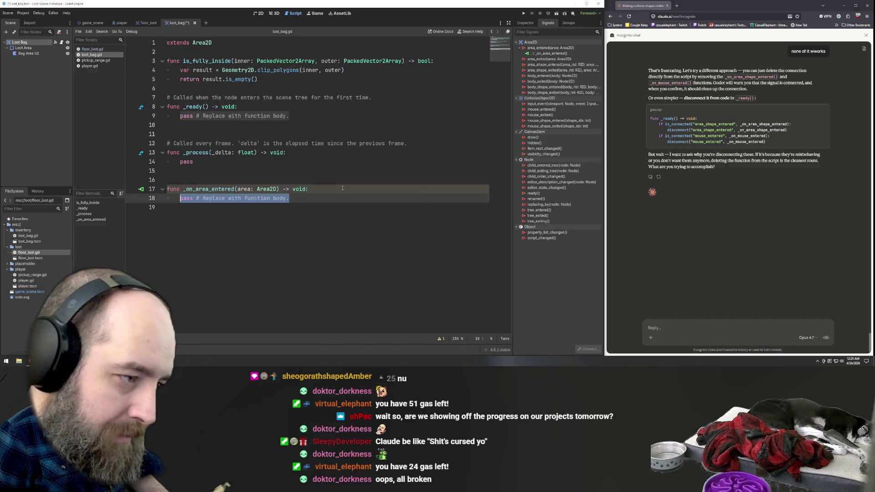
pyautogui.click(253, 220)
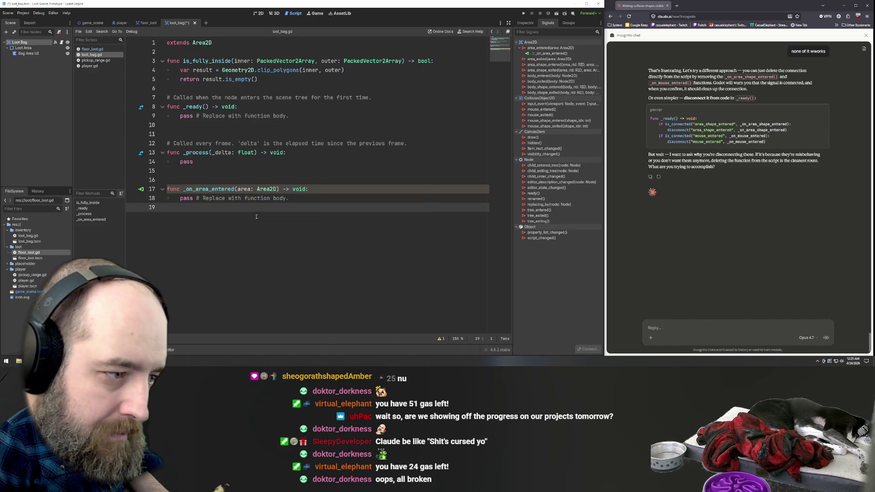
pyautogui.click(203, 191)
pyautogui.click(196, 221)
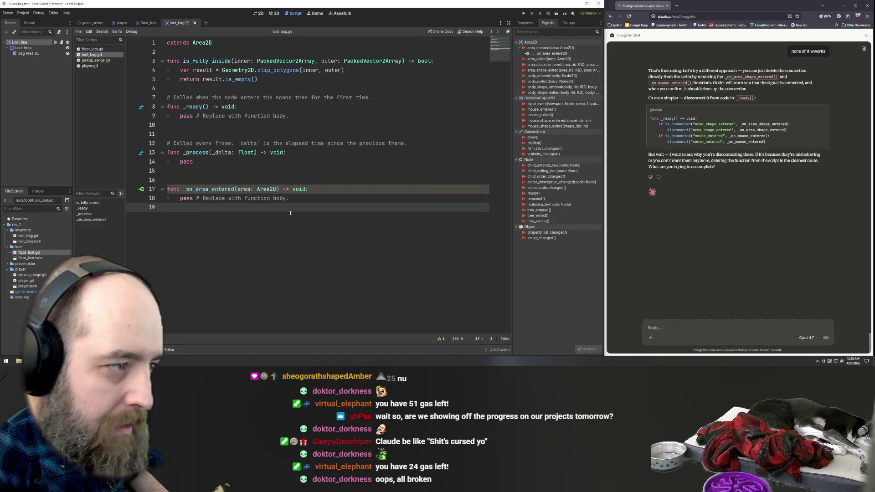
pyautogui.click(672, 329)
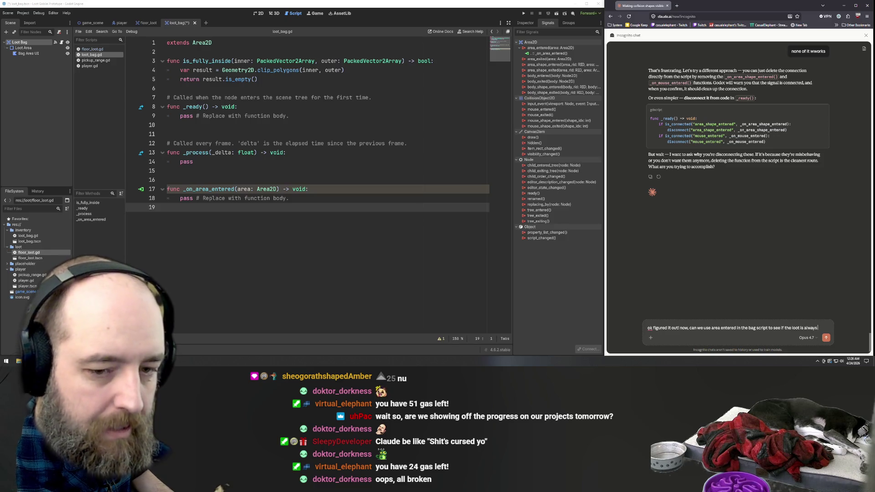
# Ask Claude whether area_entered can tell if the loot is always in the bag.
pyautogui.write(' in the bag?')
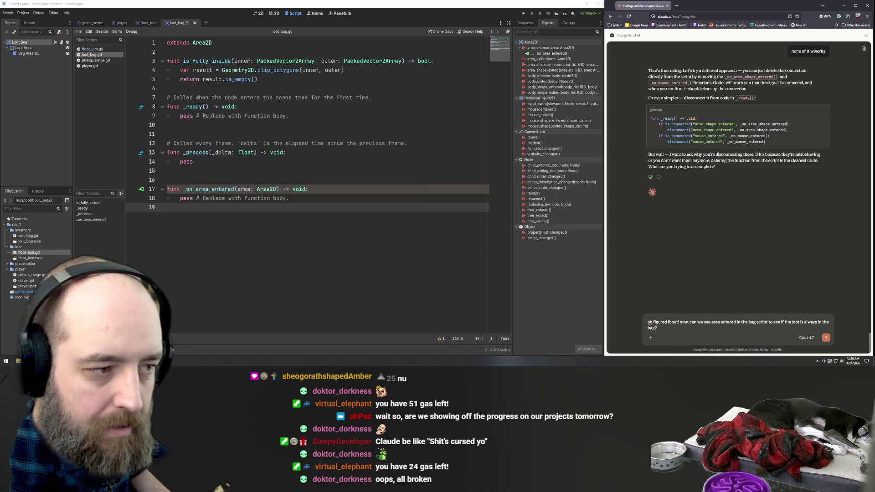
pyautogui.press('Return')
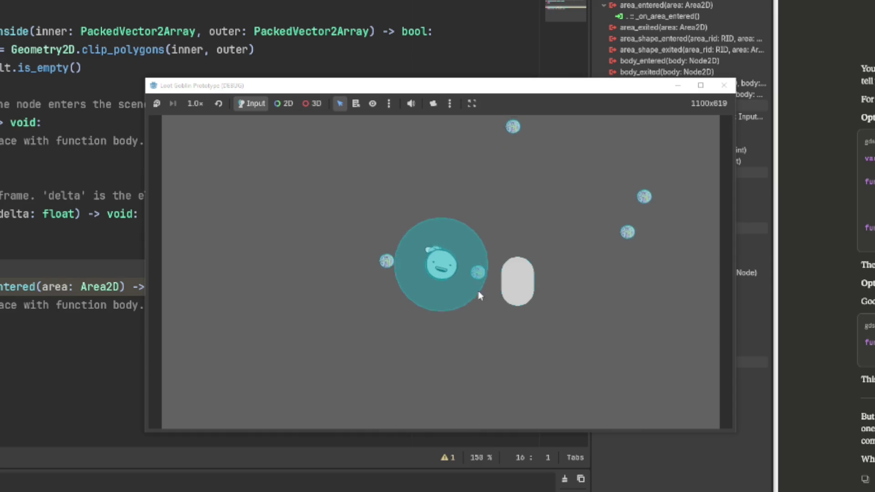
# Drag a loot orb into the white capsule, then another out of range to the lower left.
pyautogui.moveTo(471, 304)
pyautogui.mouseDown()
pyautogui.moveTo(514, 317)
pyautogui.moveTo(512, 280)
pyautogui.moveTo(515, 300)
pyautogui.moveTo(518, 288)
pyautogui.moveTo(469, 289)
pyautogui.moveTo(382, 356)
pyautogui.mouseUp()
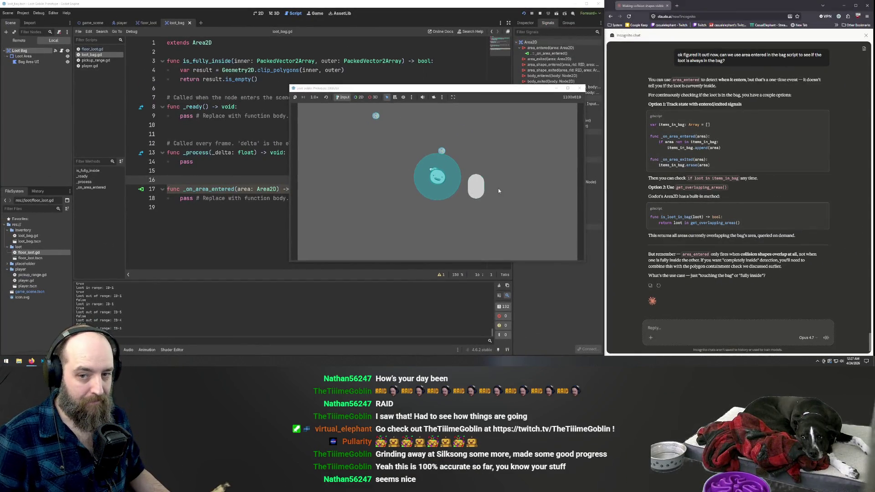
pyautogui.moveTo(467, 196)
pyautogui.mouseDown()
pyautogui.moveTo(375, 245)
pyautogui.moveTo(326, 243)
pyautogui.moveTo(358, 227)
pyautogui.moveTo(398, 234)
pyautogui.moveTo(426, 191)
pyautogui.moveTo(470, 165)
pyautogui.moveTo(464, 192)
pyautogui.moveTo(401, 159)
pyautogui.moveTo(402, 225)
pyautogui.moveTo(438, 223)
pyautogui.moveTo(439, 202)
pyautogui.mouseUp()
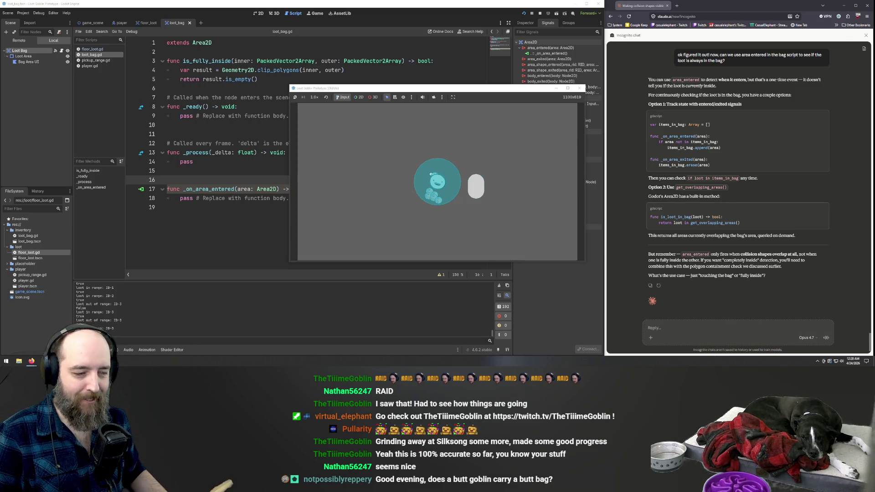
# Drag the loot cluster left into the bag circle.
pyautogui.moveTo(439, 170); pyautogui.dragTo(425, 180)
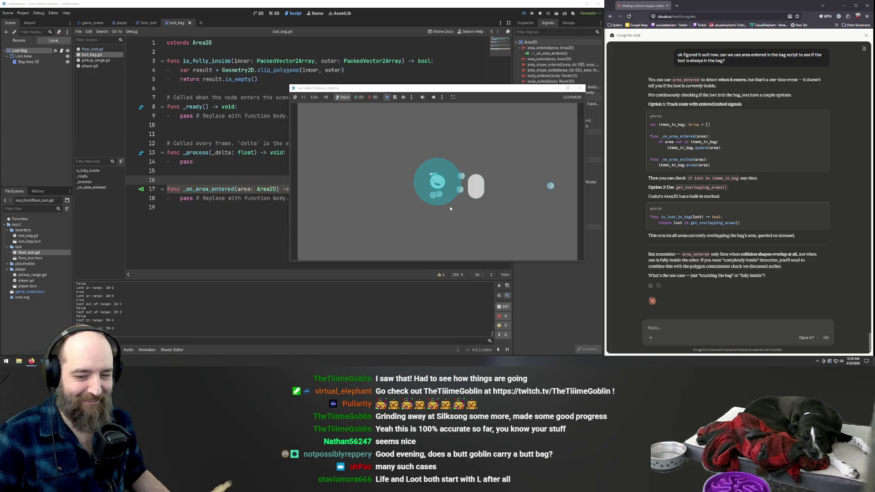
# Move the bag right, left, up, down and up again over the loot with D, A, W and S.
pyautogui.press('d')
pyautogui.press('a')
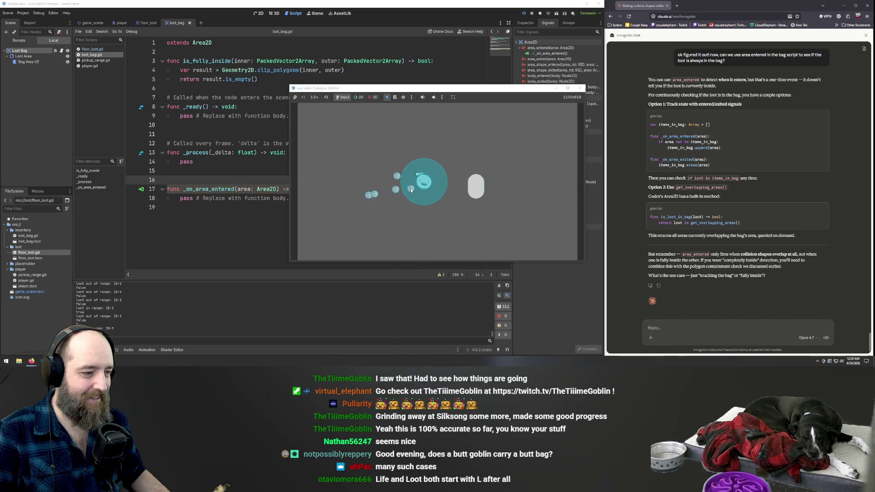
pyautogui.press('w')
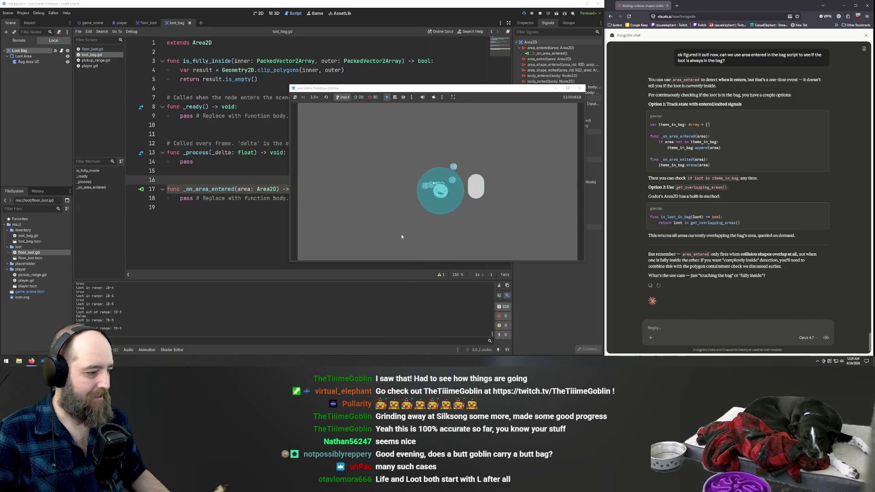
pyautogui.press('s')
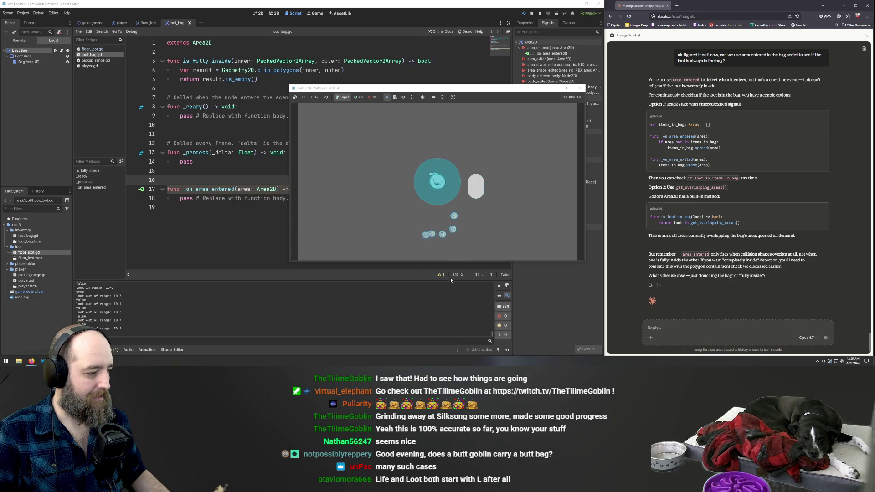
pyautogui.press('w')
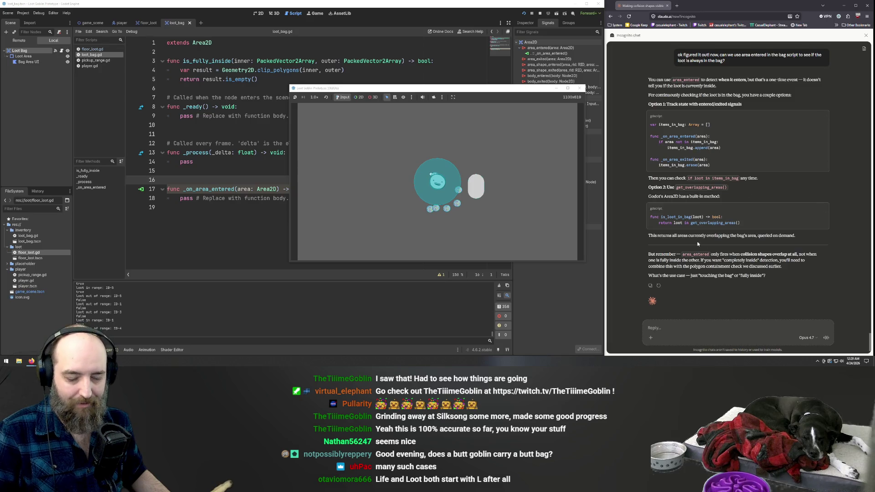
pyautogui.scroll(-1, 697, 245)
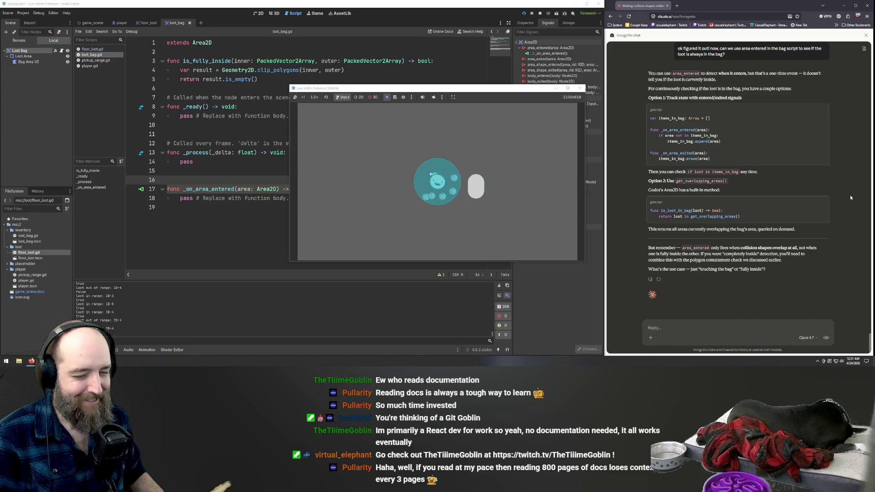
pyautogui.click(664, 327)
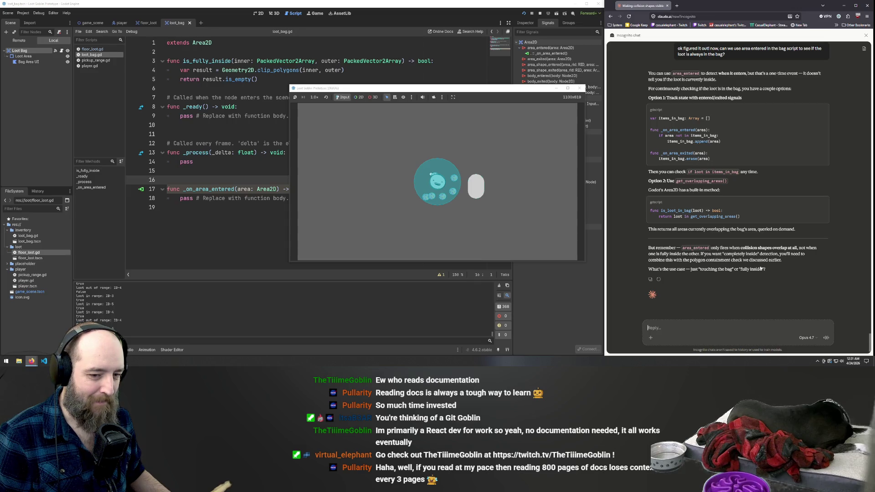
pyautogui.moveTo(773, 271); pyautogui.dragTo(693, 259)
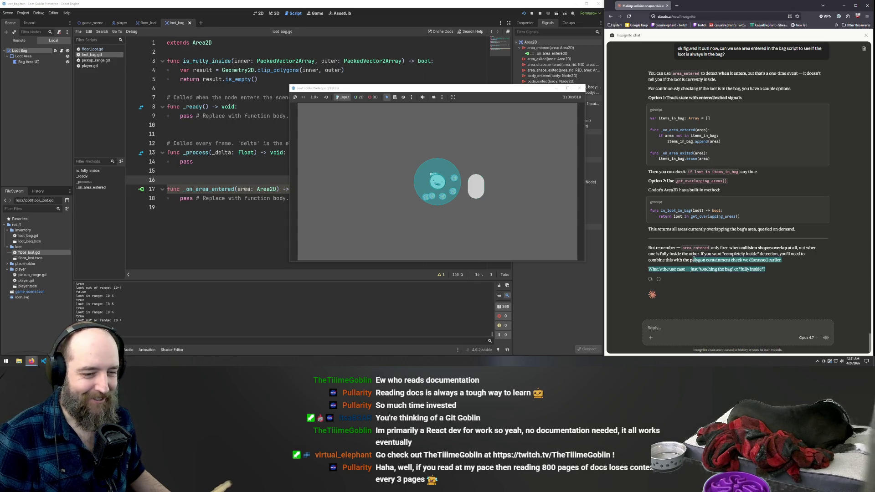
pyautogui.click(790, 212)
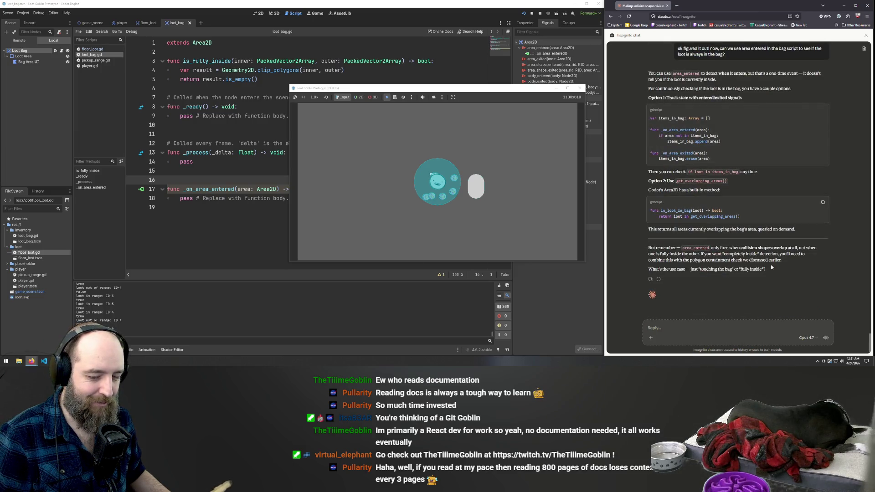
pyautogui.moveTo(768, 272)
pyautogui.mouseDown()
pyautogui.moveTo(647, 271)
pyautogui.moveTo(642, 174)
pyautogui.mouseUp()
pyautogui.click(656, 179)
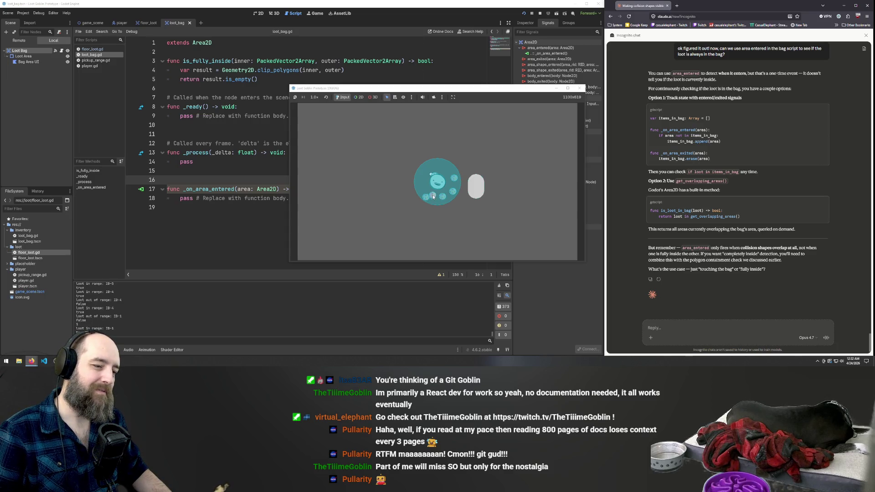
# Drag a loot piece next to the goblin's bag and check the in-range output.
pyautogui.moveTo(443, 199); pyautogui.dragTo(444, 200)
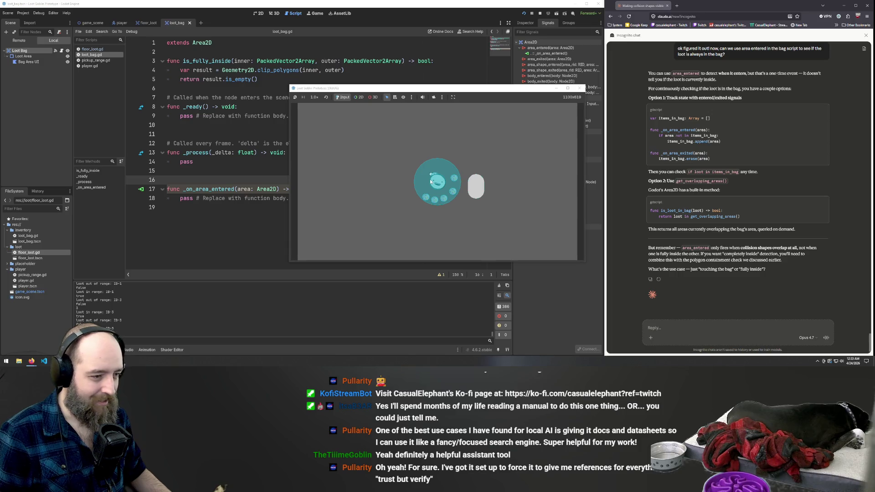
# Walk the goblin left and right away from the loot, then stop the game with F8.
pyautogui.press('Left')
pyautogui.press('Right')
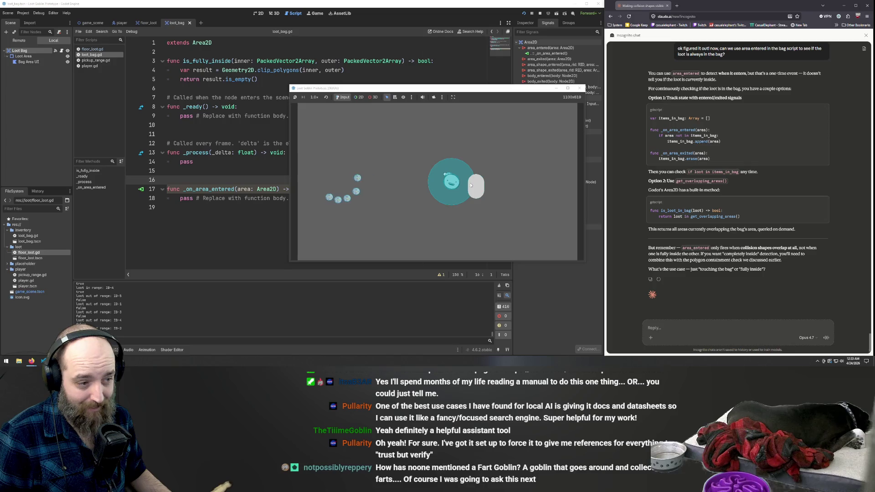
pyautogui.press('Left')
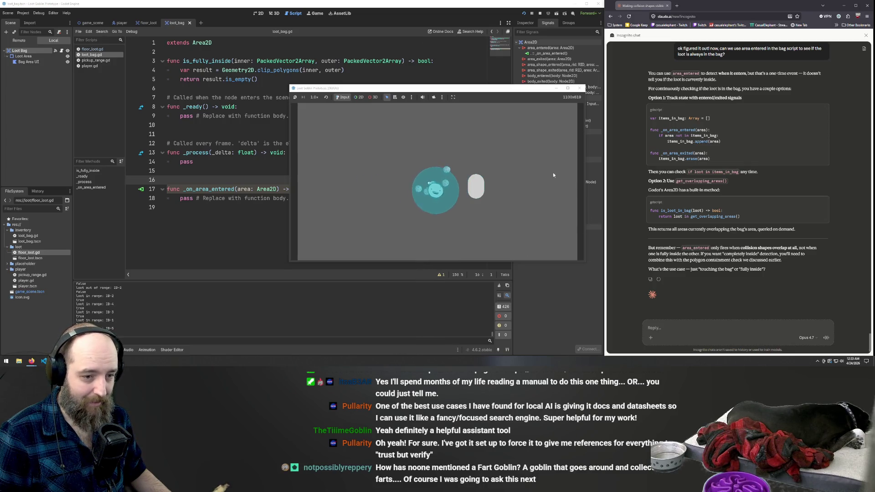
pyautogui.press('Right')
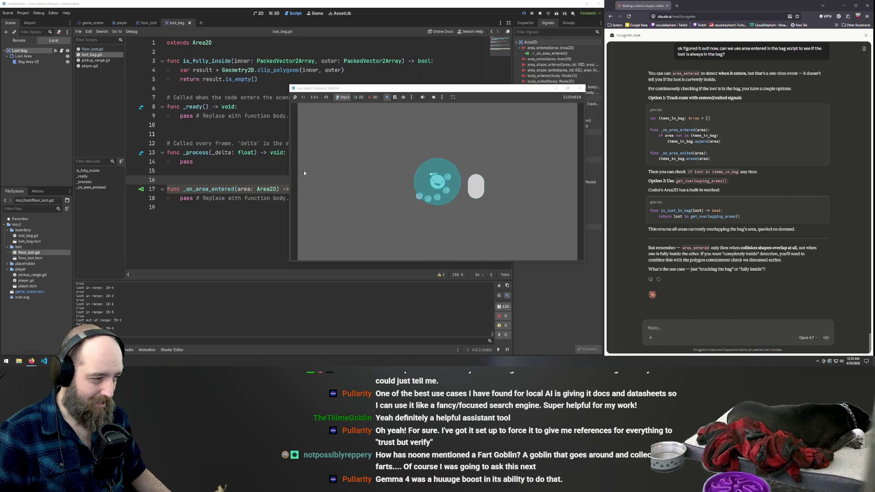
pyautogui.press('F8')
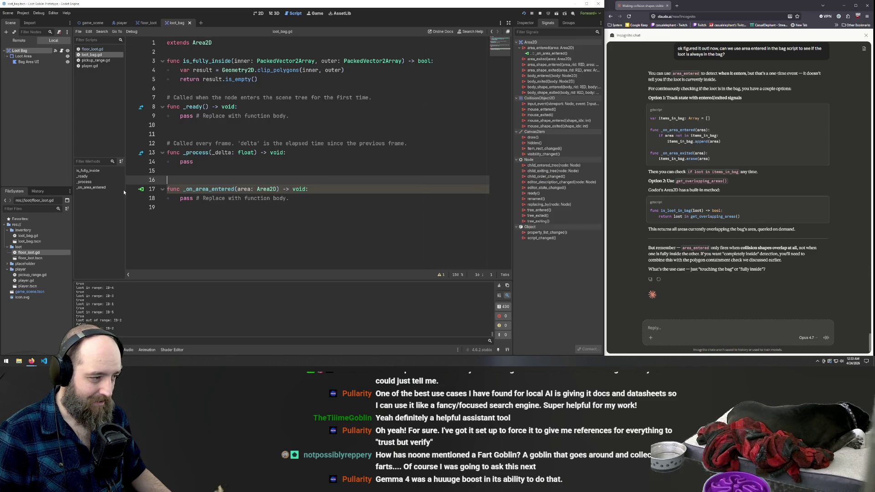
# Replace 'pass' on line 18 of loot_bag.gd with print(area) and save to run the game.
pyautogui.moveTo(289, 198); pyautogui.dragTo(181, 202)
pyautogui.write('print')
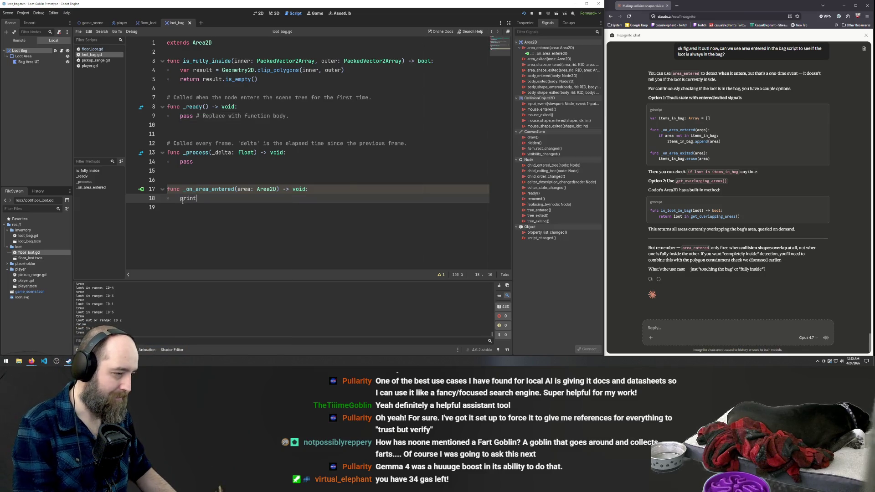
pyautogui.press('BackSpace')
pyautogui.write('(are')
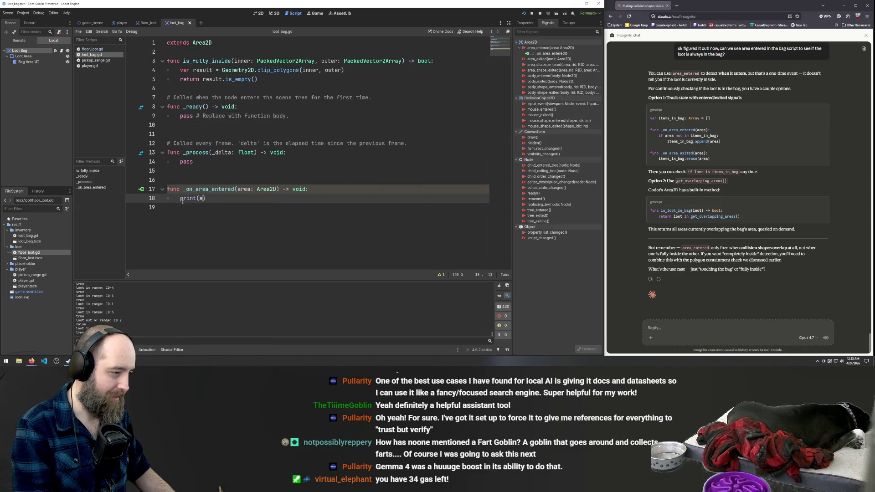
pyautogui.write('a')
pyautogui.click(259, 219)
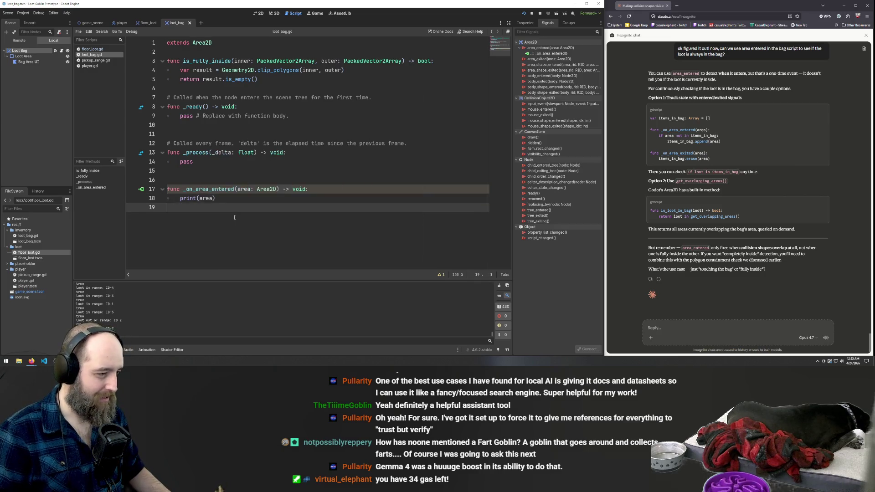
pyautogui.hotkey('ctrl', 's')
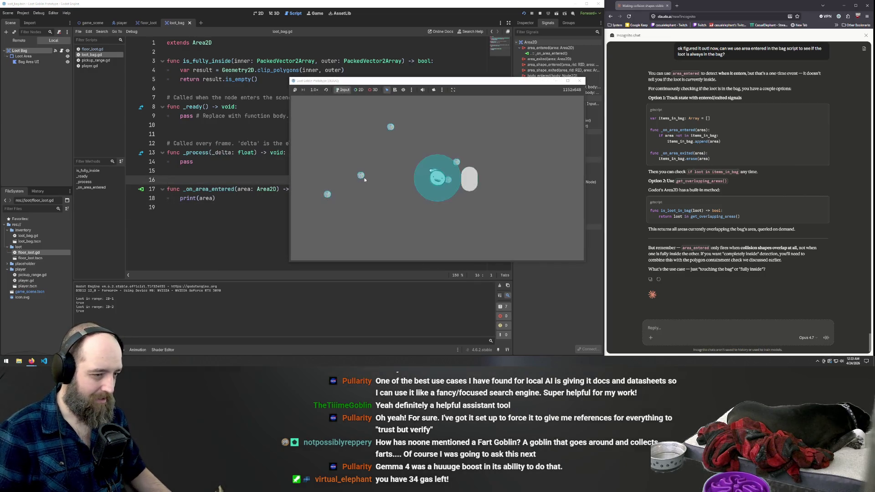
# Walk the goblin around the level with the A, W and S keys.
pyautogui.press('a')
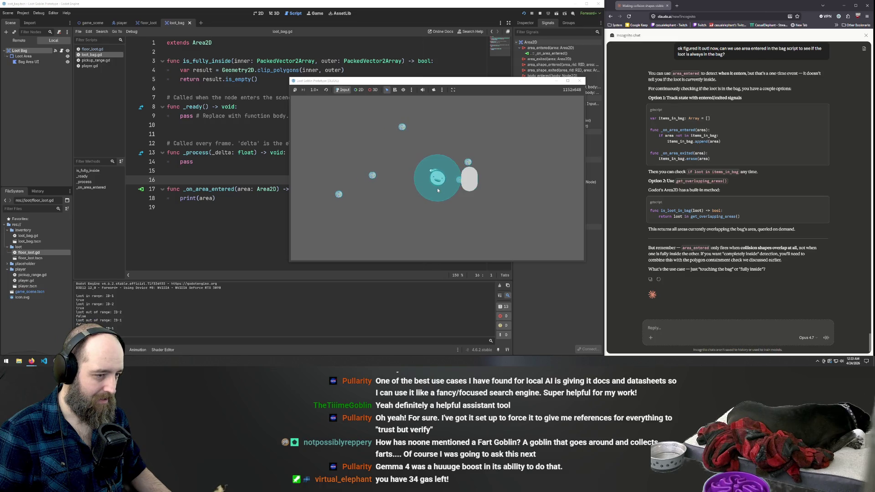
pyautogui.press('w')
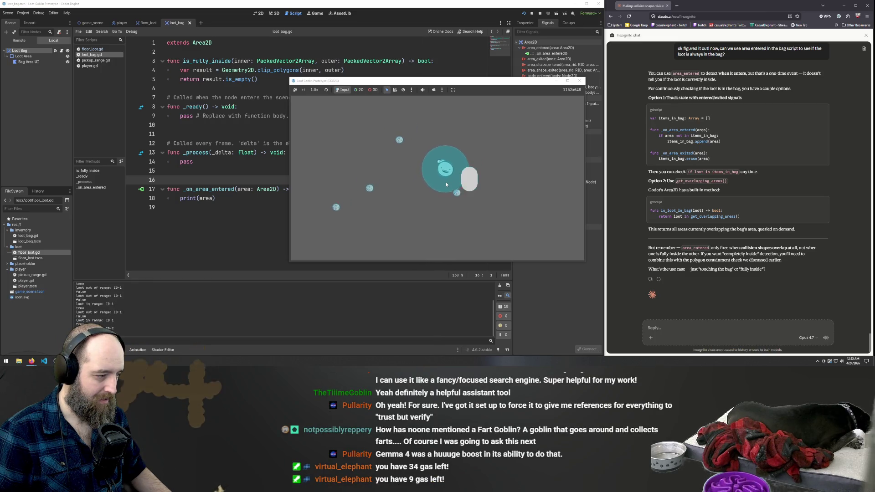
pyautogui.press('s')
pyautogui.press('a')
pyautogui.press('w')
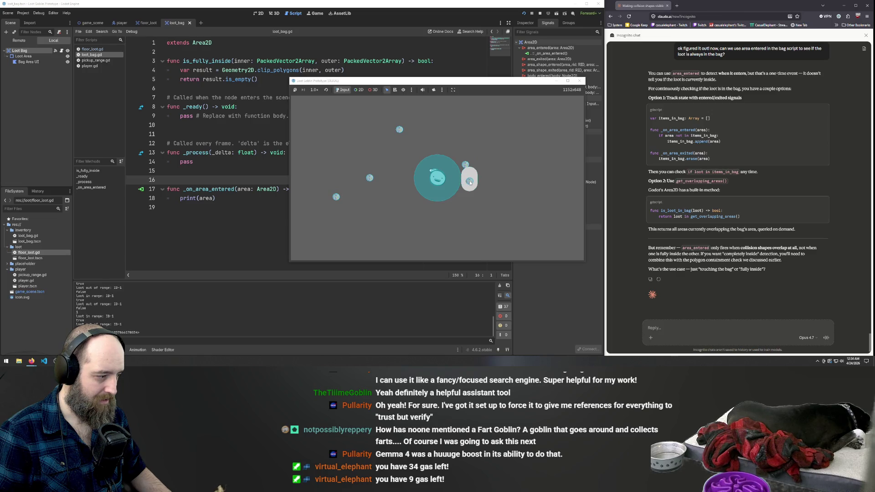
# Drag two loot pieces into the bag to print their areas, then return to the script.
pyautogui.moveTo(469, 183); pyautogui.dragTo(467, 188)
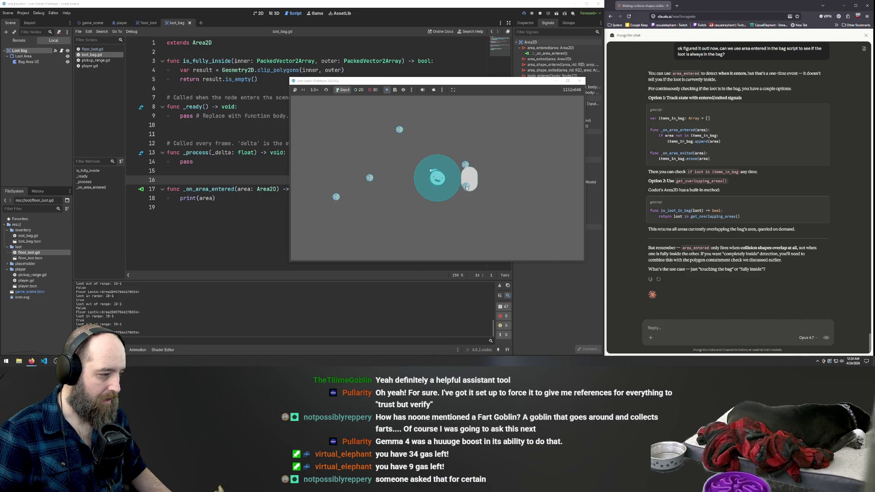
pyautogui.moveTo(466, 188); pyautogui.dragTo(450, 188)
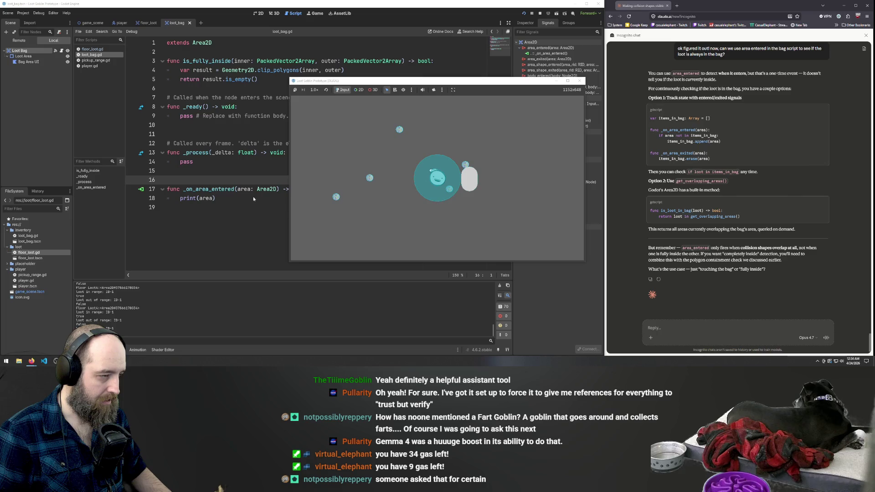
pyautogui.click(225, 90)
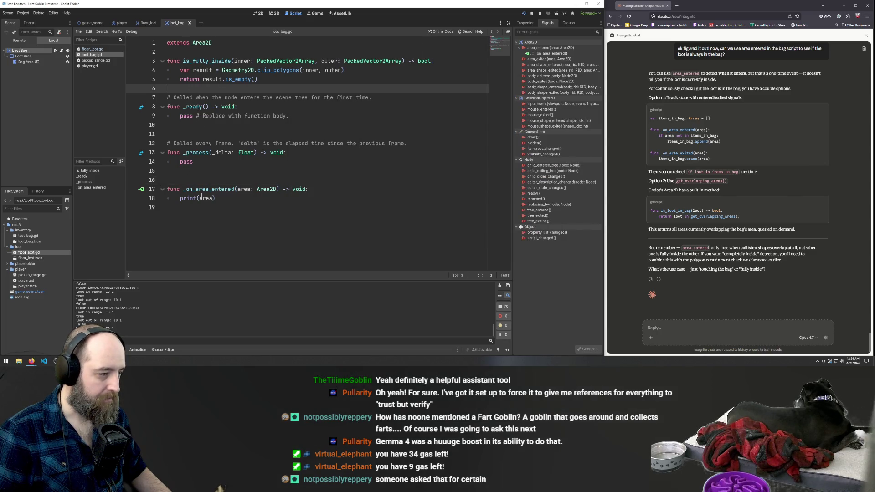
# Change the print argument on line 18 to is_fully_inside(area, self.).
pyautogui.doubleClick(207, 61)
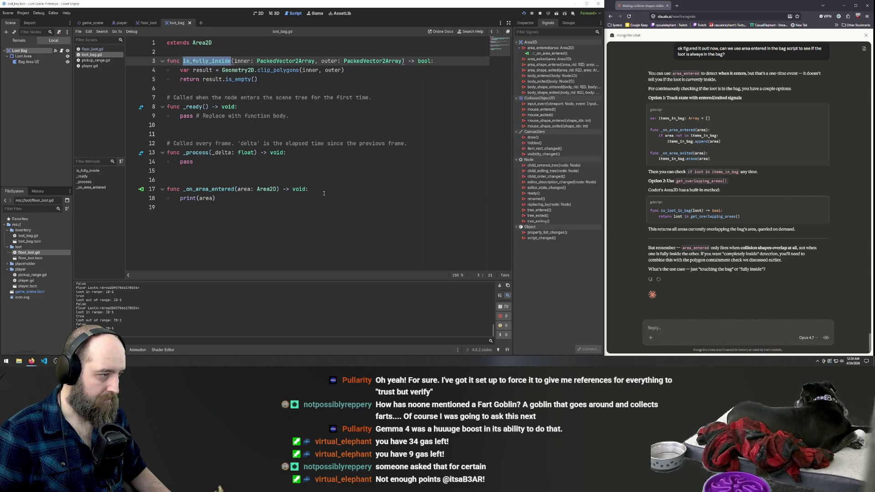
pyautogui.click(203, 198)
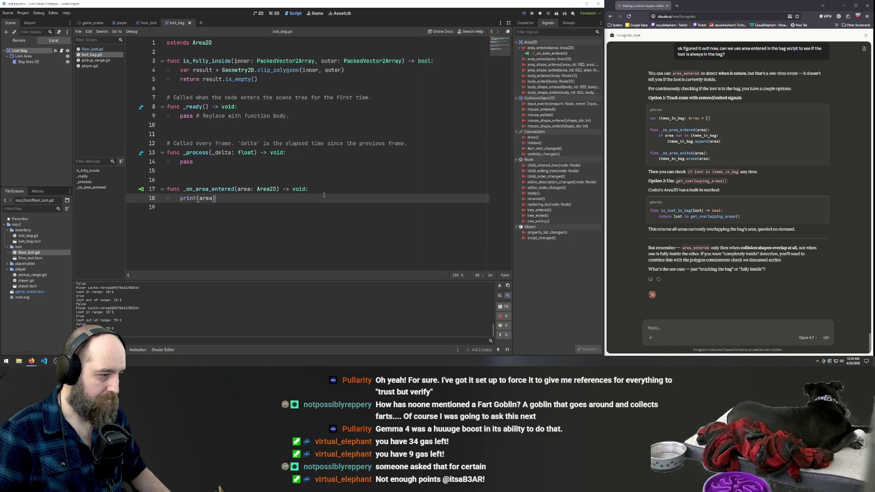
pyautogui.doubleClick(205, 198)
pyautogui.write('is_fully_inside(')
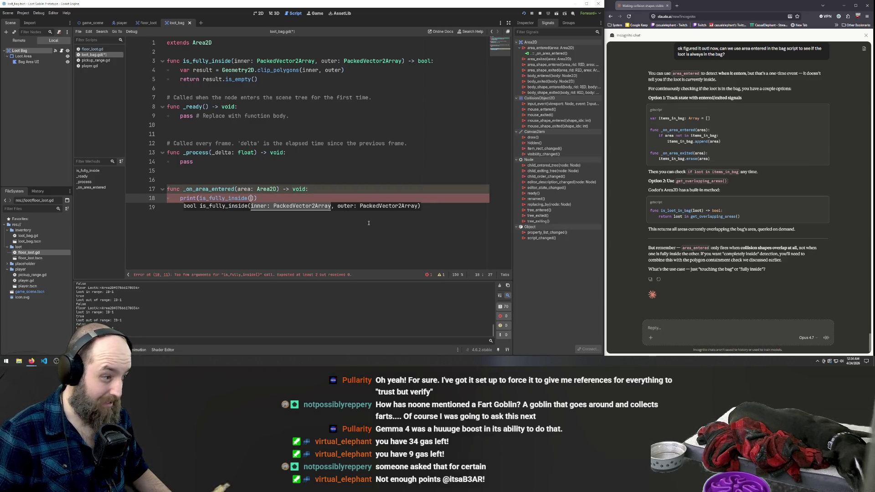
pyautogui.write('area')
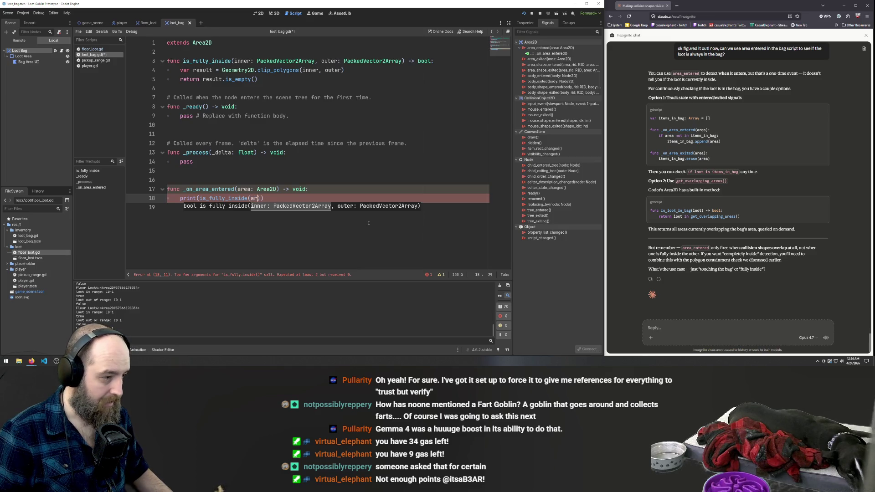
pyautogui.press('Escape')
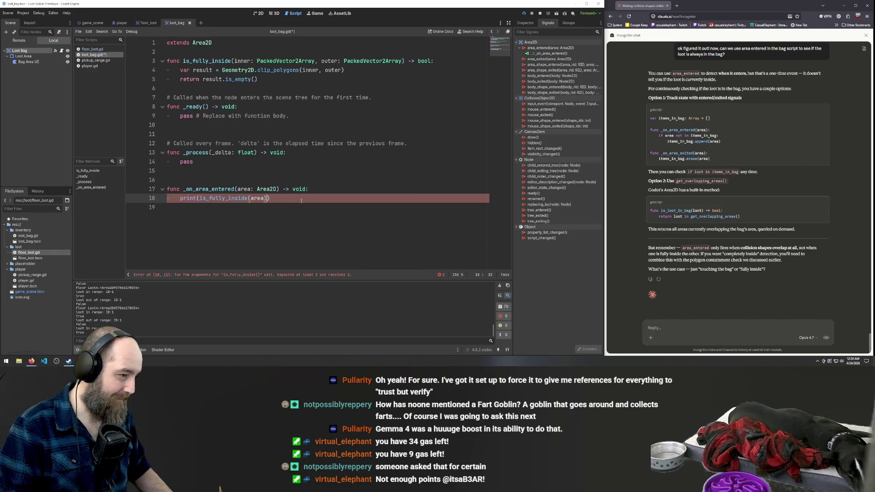
pyautogui.write(', ')
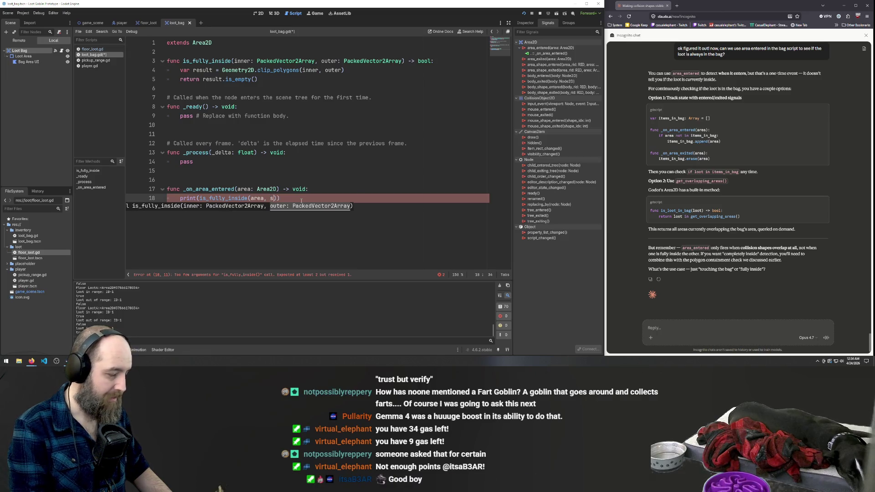
pyautogui.write('self.')
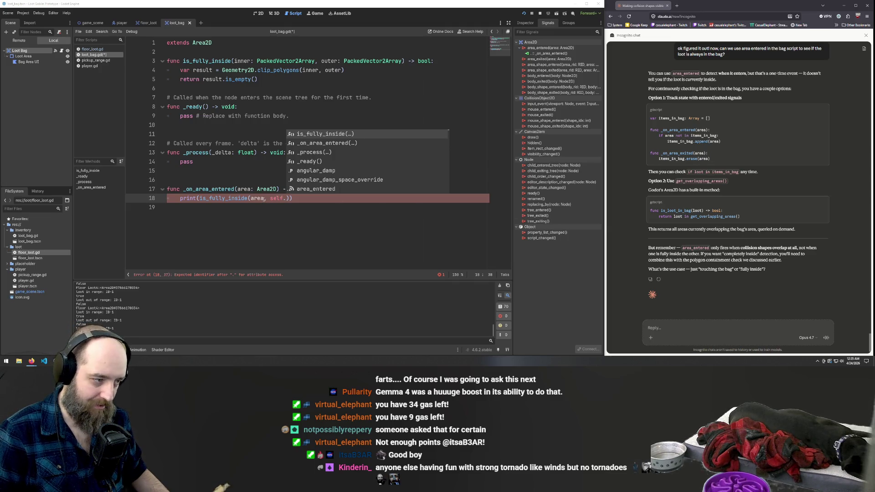
# Place the caret after 'self.' in the call and inspect the Loot Area node.
pyautogui.click(265, 199)
pyautogui.click(283, 198)
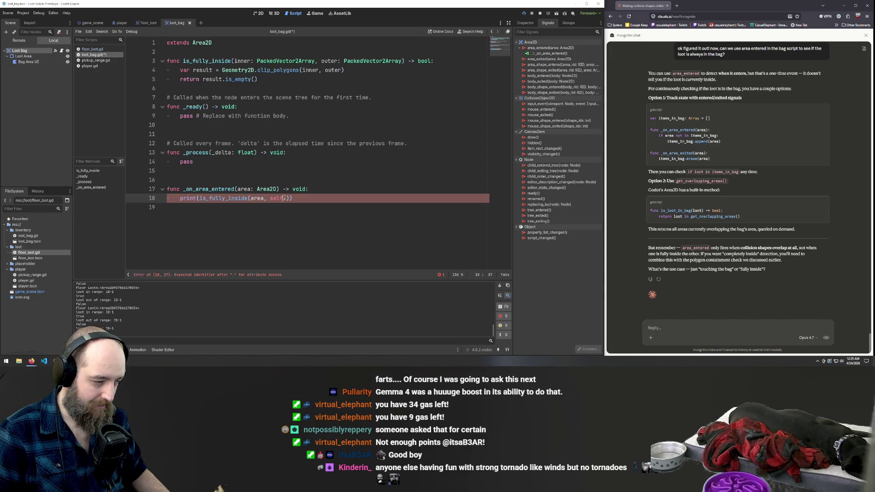
pyautogui.press('Right')
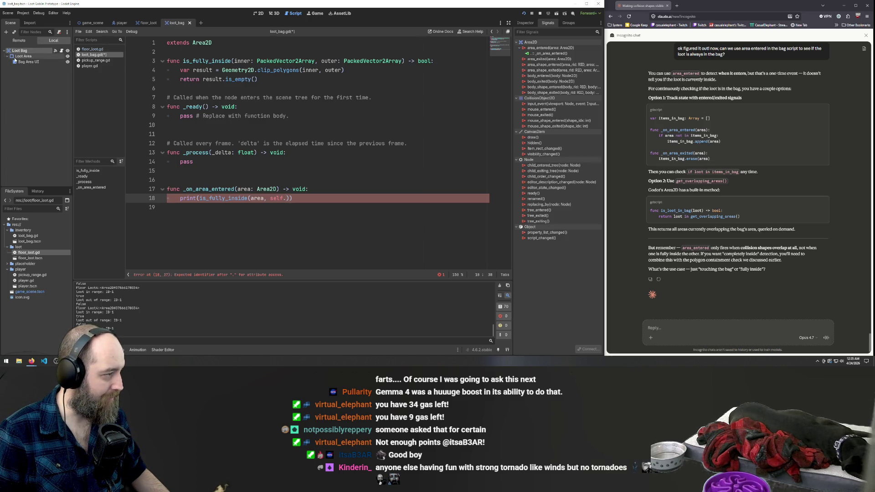
pyautogui.click(24, 56)
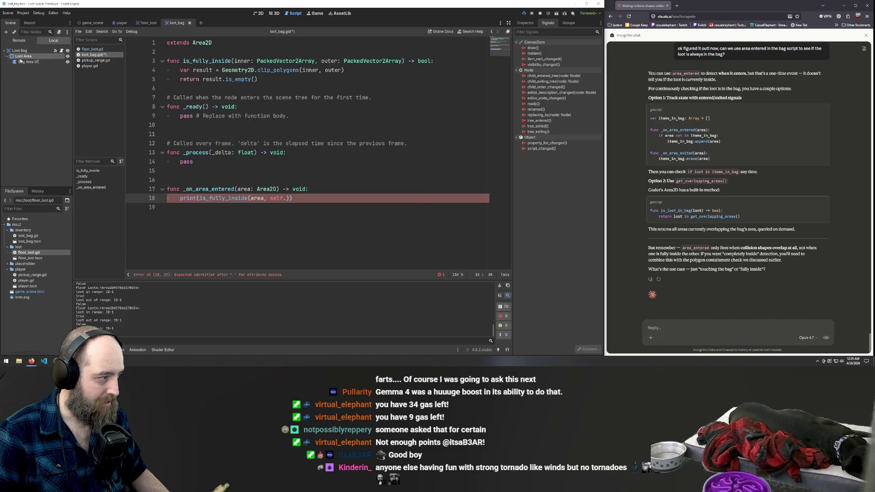
pyautogui.click(22, 51)
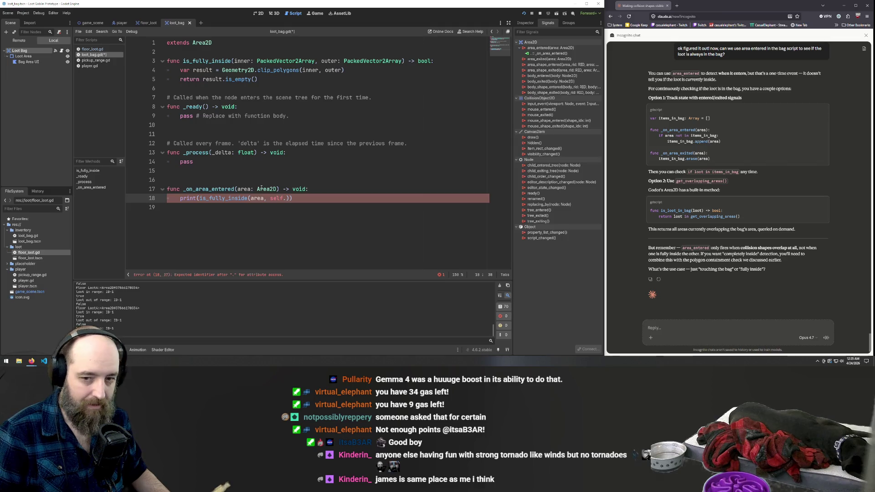
pyautogui.moveTo(186, 196)
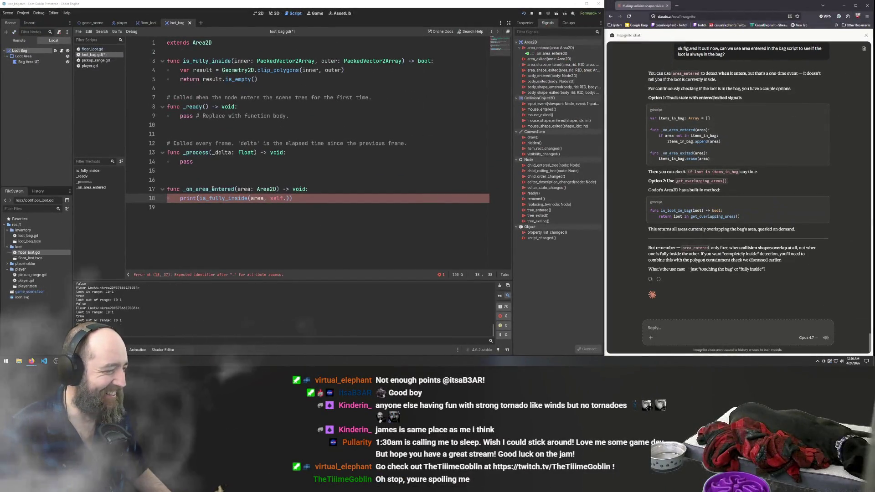
pyautogui.click(235, 188)
pyautogui.click(283, 198)
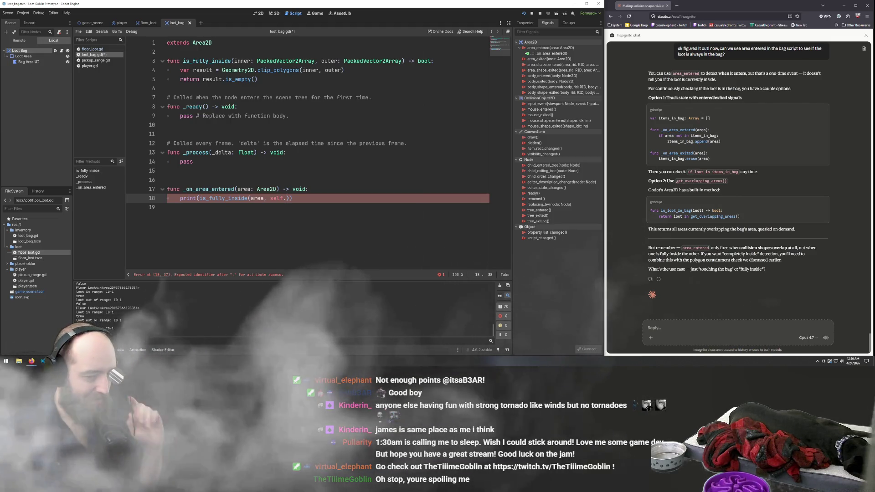
pyautogui.click(709, 325)
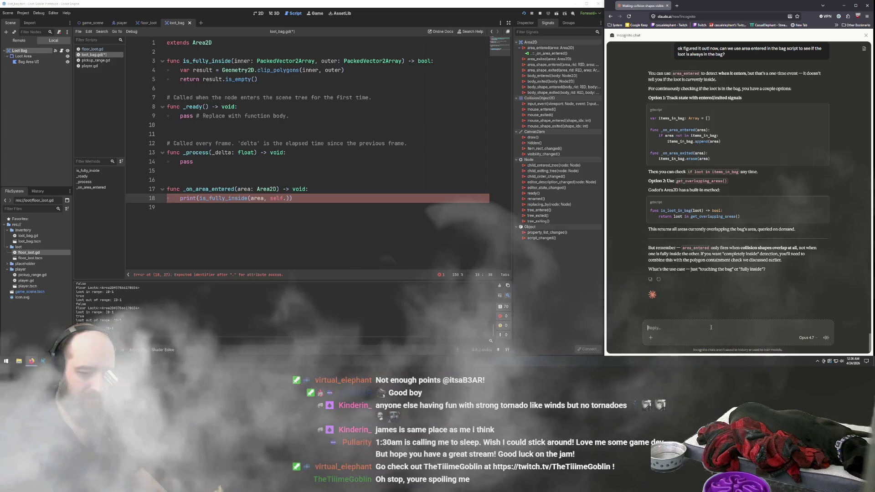
# Ask Claude 'In a script, how would I target a child node?' and mark self. on line 18.
pyautogui.write('In a')
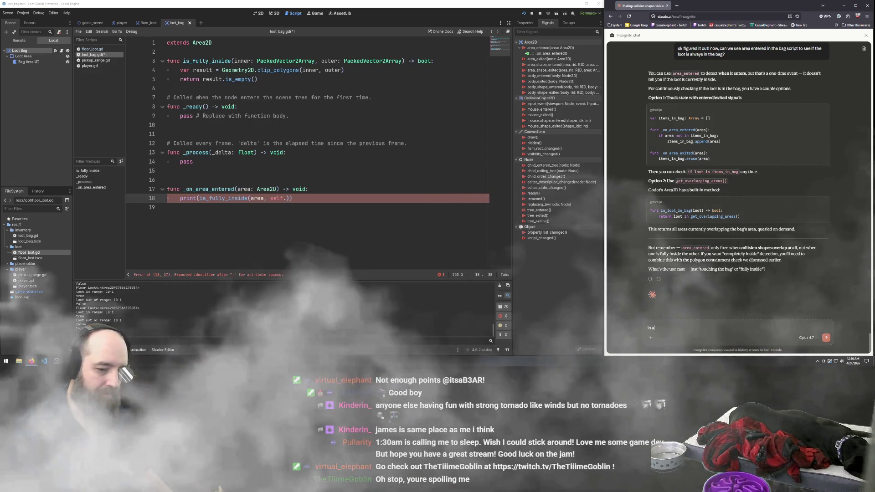
pyautogui.write(' script, how')
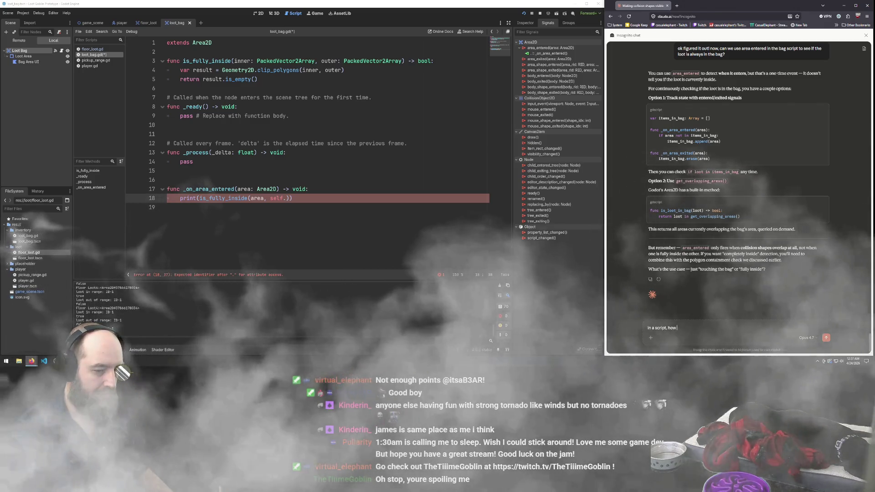
pyautogui.write(' would I target a')
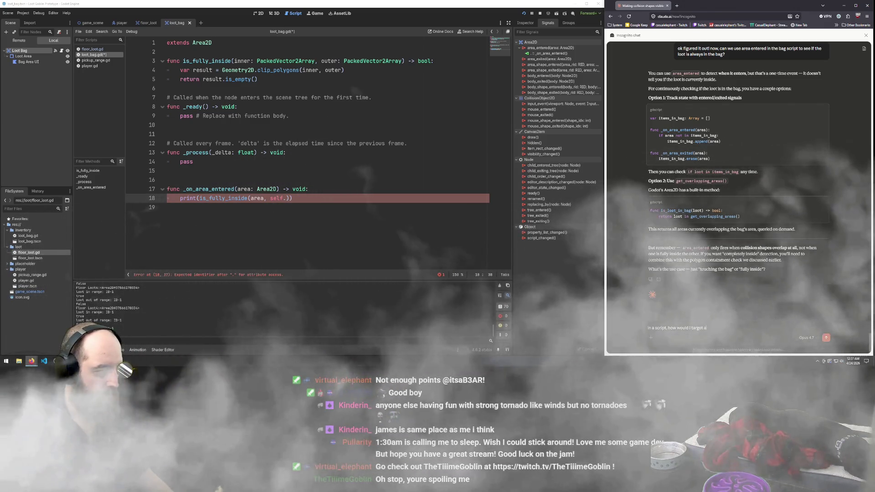
pyautogui.write(' child node?')
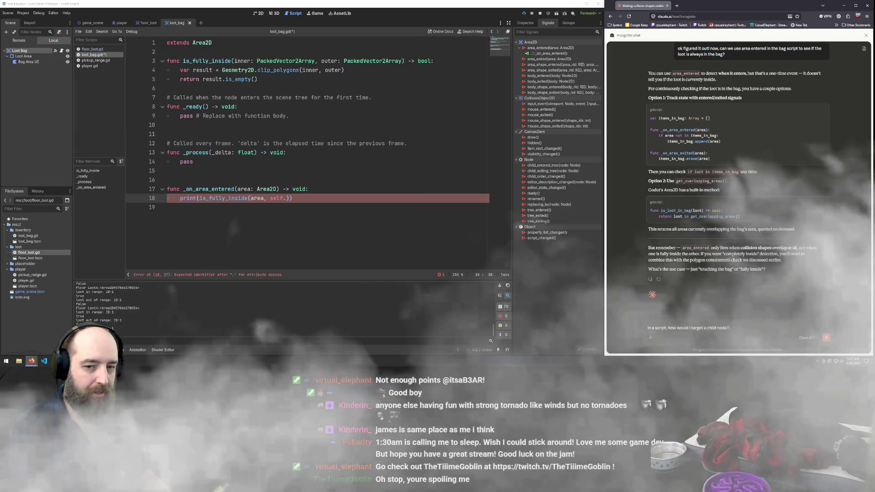
pyautogui.press('Return')
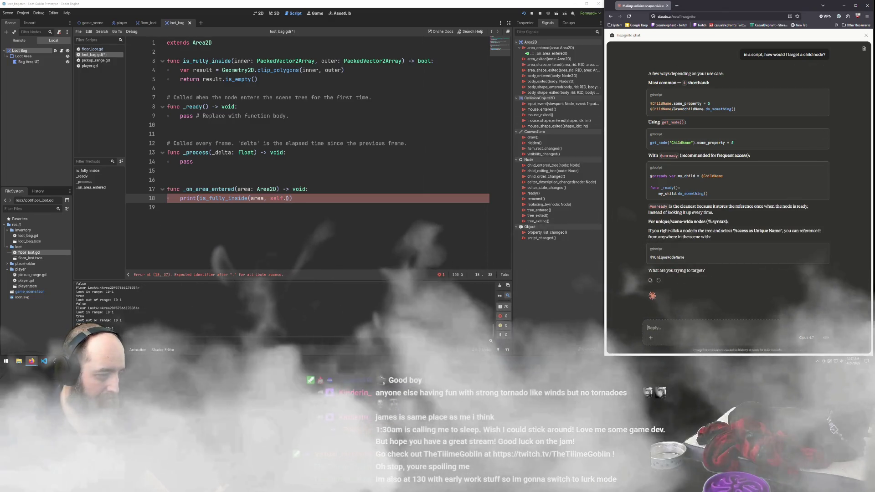
pyautogui.moveTo(287, 198); pyautogui.dragTo(270, 198)
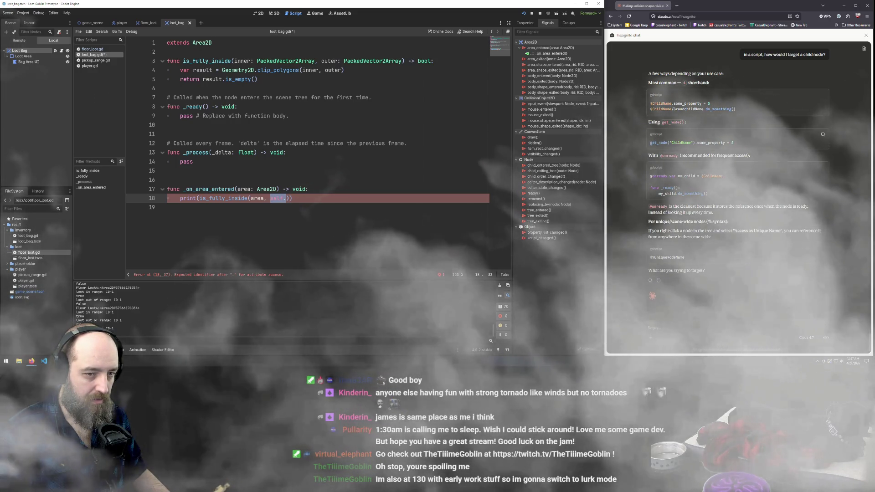
# Replace self. on line 18 with the copied get_node("ChildName") example, naming it Loot Area.
pyautogui.moveTo(651, 142); pyautogui.dragTo(696, 143)
pyautogui.hotkey('ctrl', 'c')
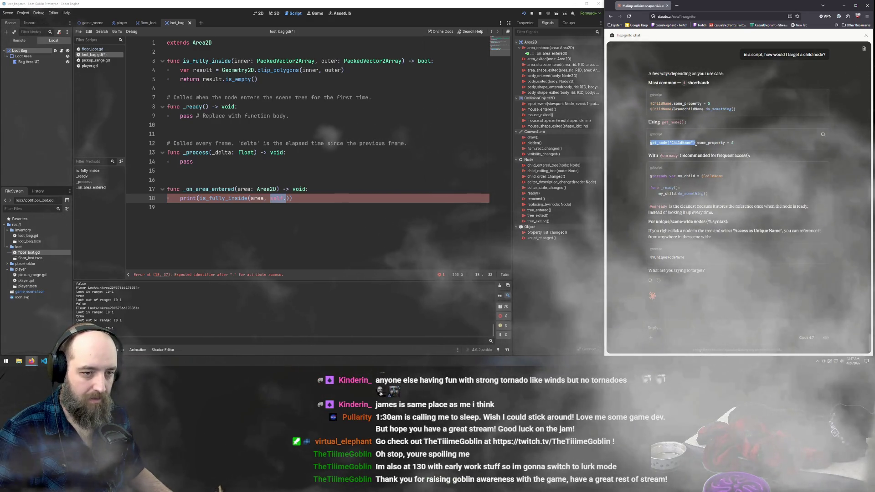
pyautogui.click(274, 199)
pyautogui.moveTo(270, 199); pyautogui.dragTo(303, 199)
pyautogui.hotkey('ctrl', 'v')
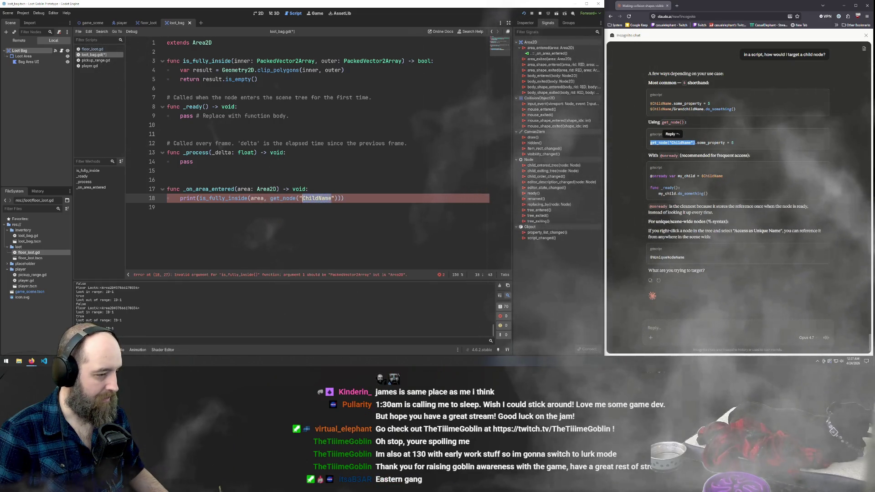
pyautogui.write('Lo')
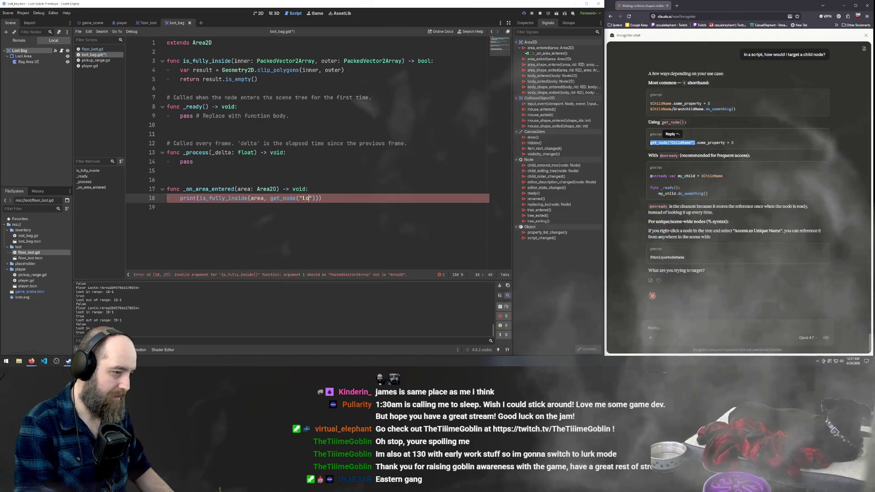
pyautogui.write('ot Are')
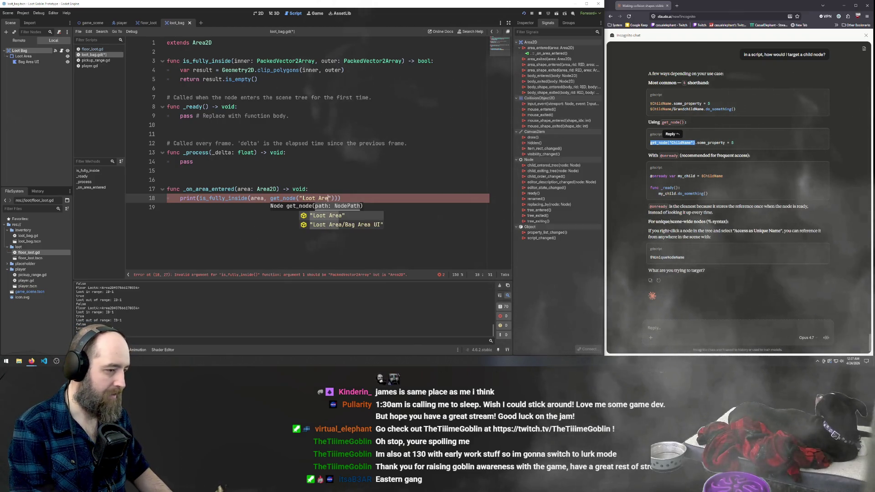
pyautogui.write('a')
pyautogui.click(354, 153)
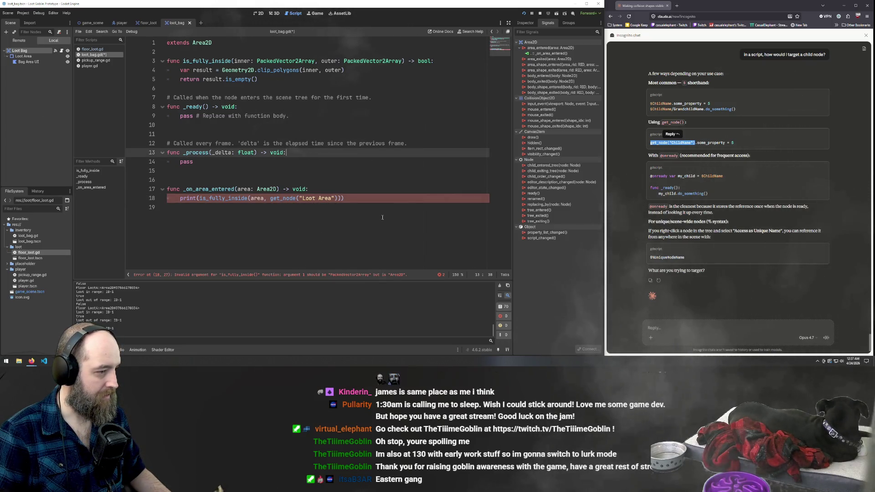
# Re-pick the Loot Area node path from autocomplete and save loot_bag.gd.
pyautogui.click(308, 208)
pyautogui.click(319, 170)
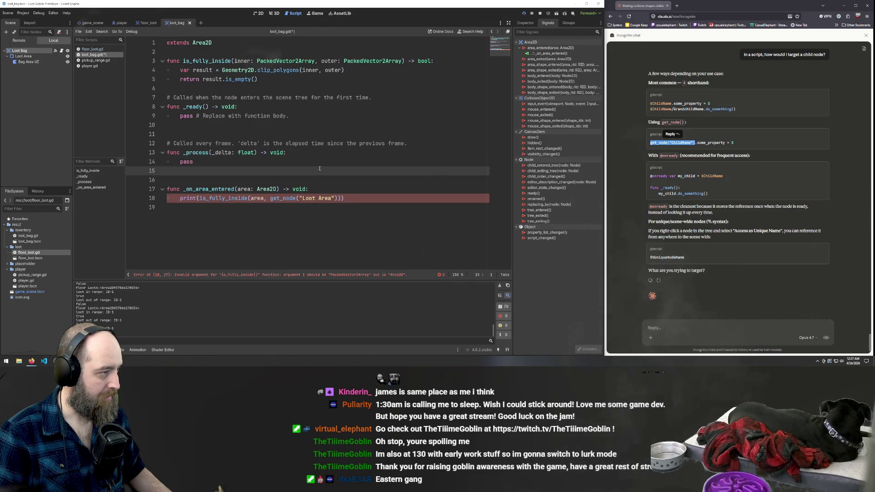
pyautogui.click(331, 198)
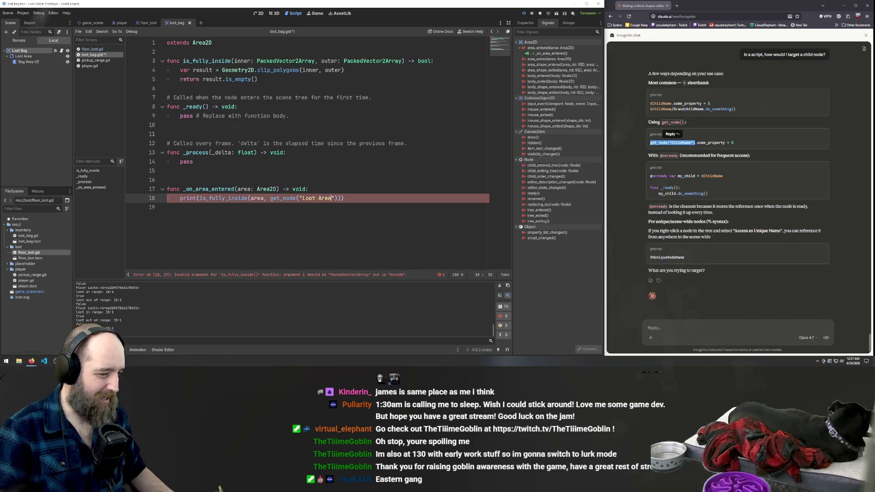
pyautogui.press('BackSpace')
pyautogui.press('BackSpace')
pyautogui.press('BackSpace')
pyautogui.write('A')
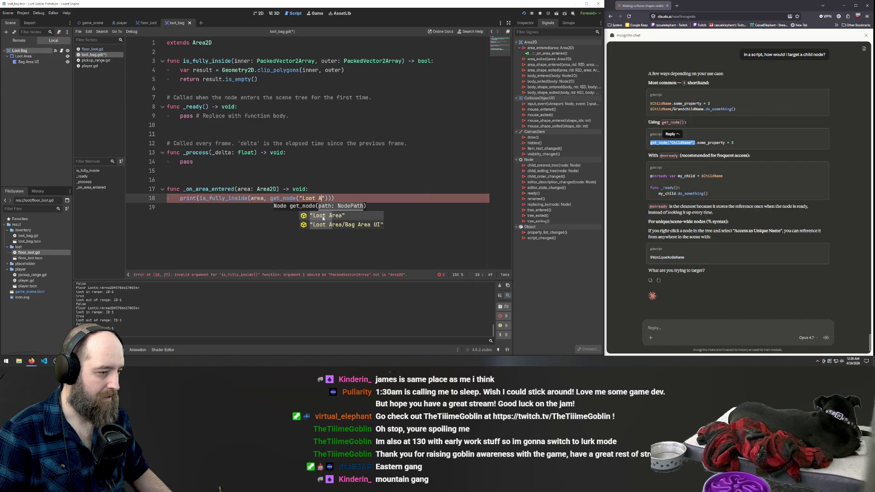
pyautogui.click(343, 216)
pyautogui.hotkey('ctrl', 's')
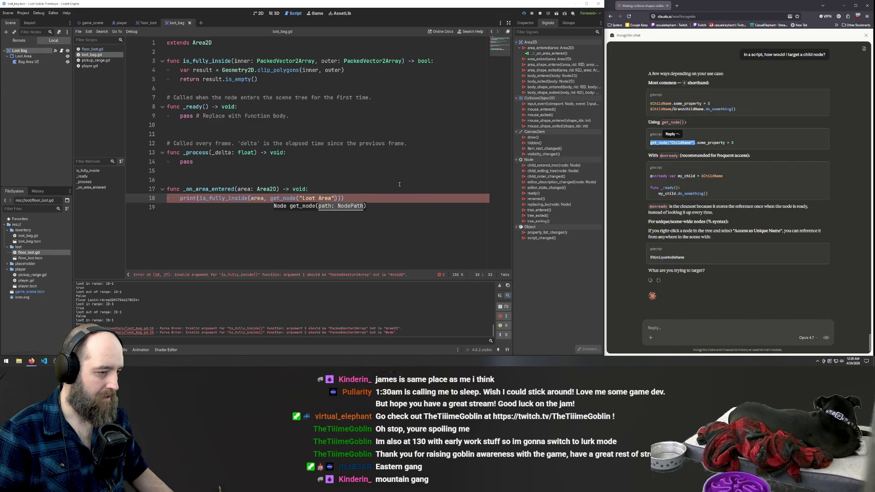
# Dismiss the signature hint, select the whole script, then clear the selection.
pyautogui.click(339, 156)
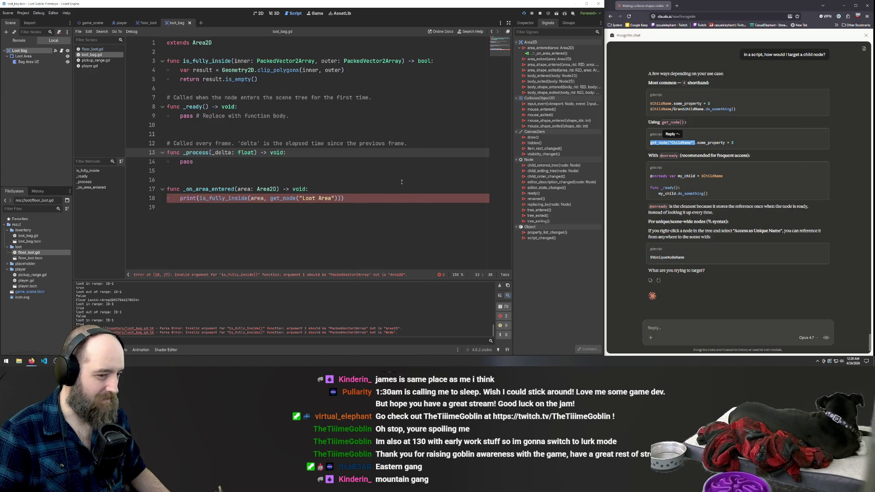
pyautogui.click(380, 176)
pyautogui.click(385, 191)
pyautogui.hotkey('ctrl', 'a')
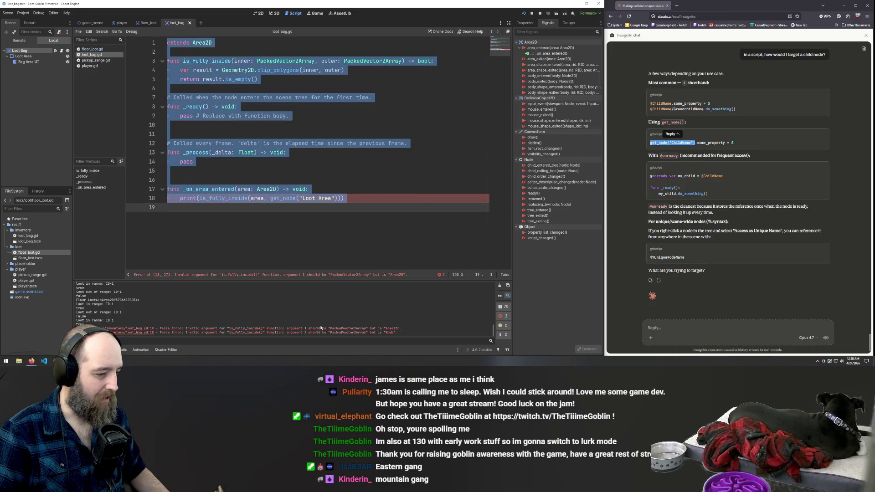
pyautogui.click(351, 161)
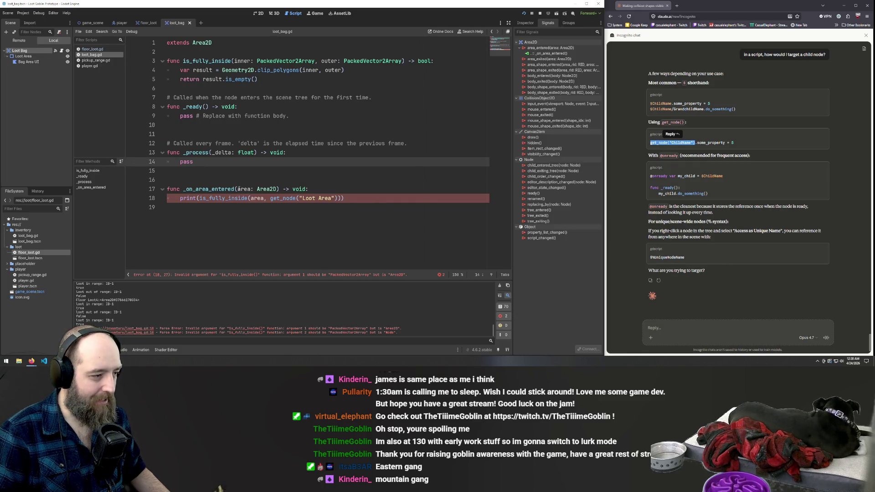
# Add a dot after area in the is_fully_inside call on line 18 and select the entire script.
pyautogui.doubleClick(240, 189)
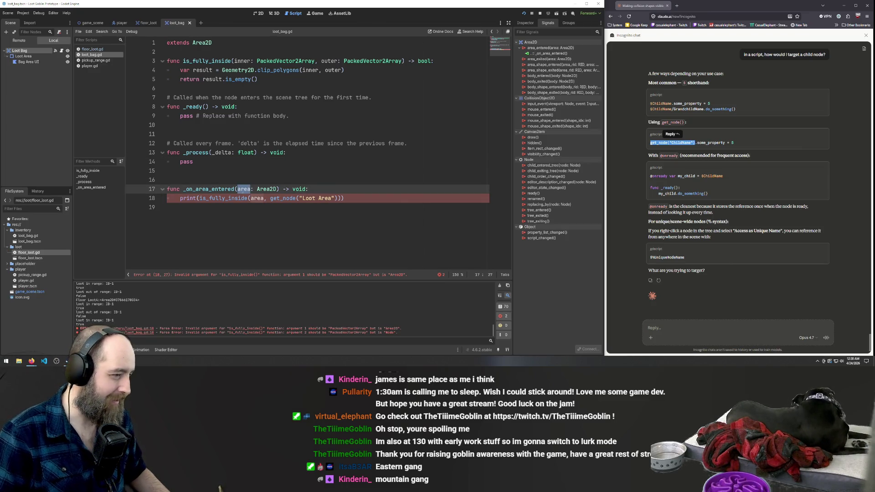
pyautogui.click(267, 198)
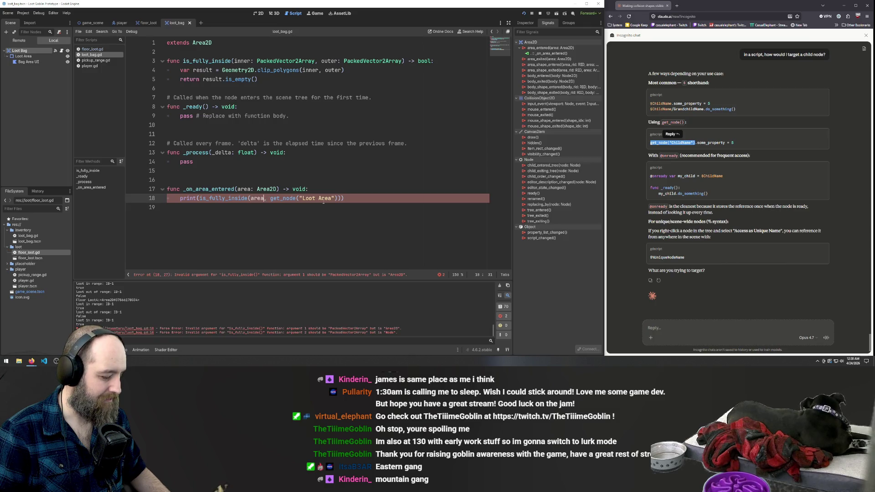
pyautogui.write('.')
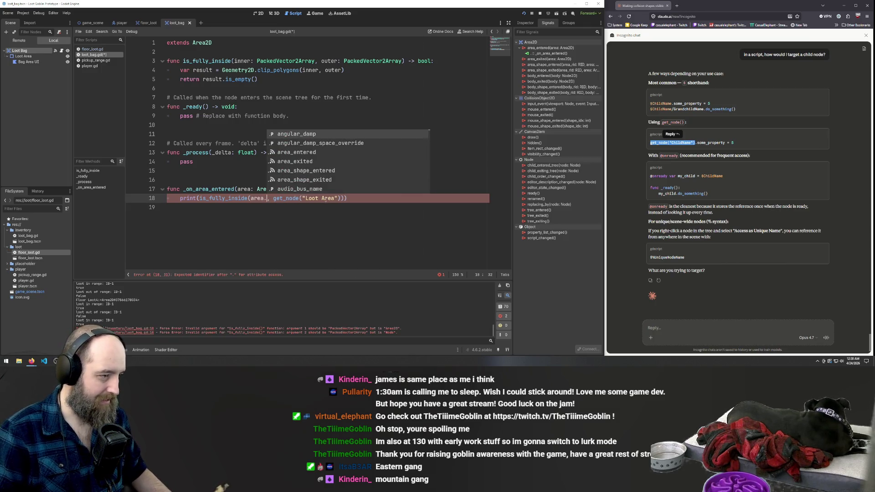
pyautogui.scroll(-5, 354, 149)
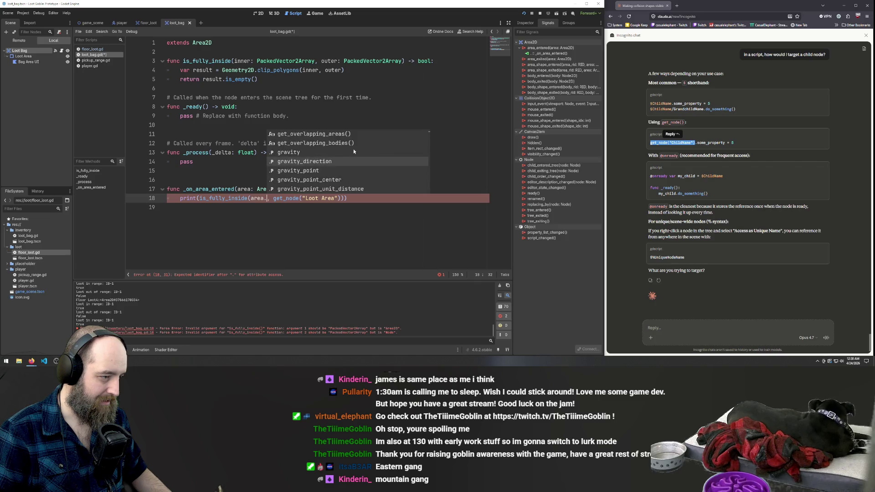
pyautogui.scroll(-2, 354, 152)
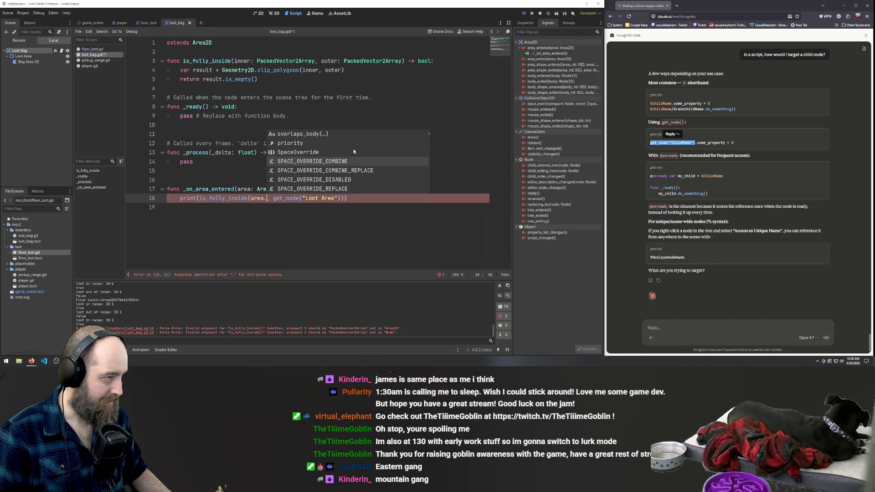
pyautogui.click(276, 229)
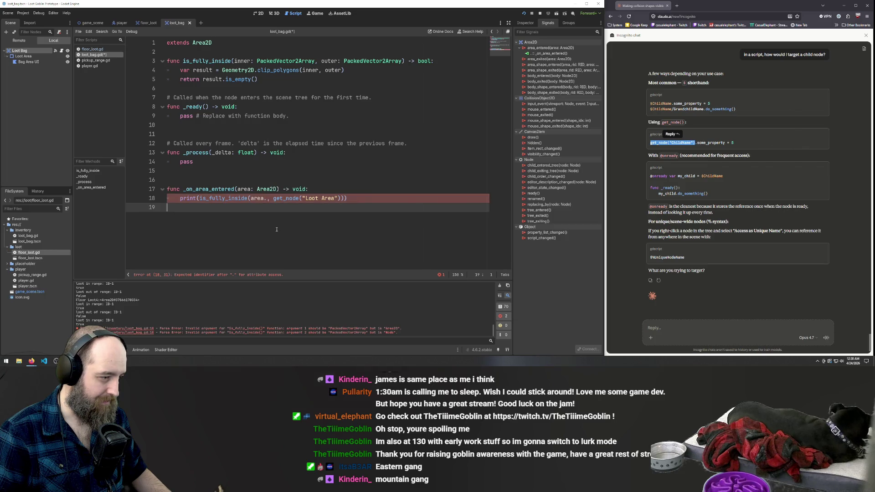
pyautogui.hotkey('ctrl', 'a')
pyautogui.hotkey('ctrl', 'c')
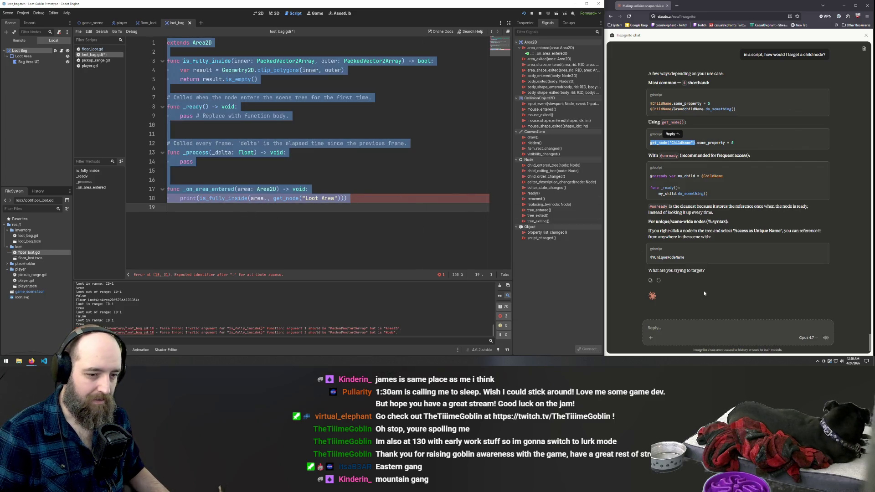
# Paste the script into Claude's reply, delete the stray period on line 18, and copy the corrected script.
pyautogui.scroll(-1, 704, 291)
pyautogui.click(672, 330)
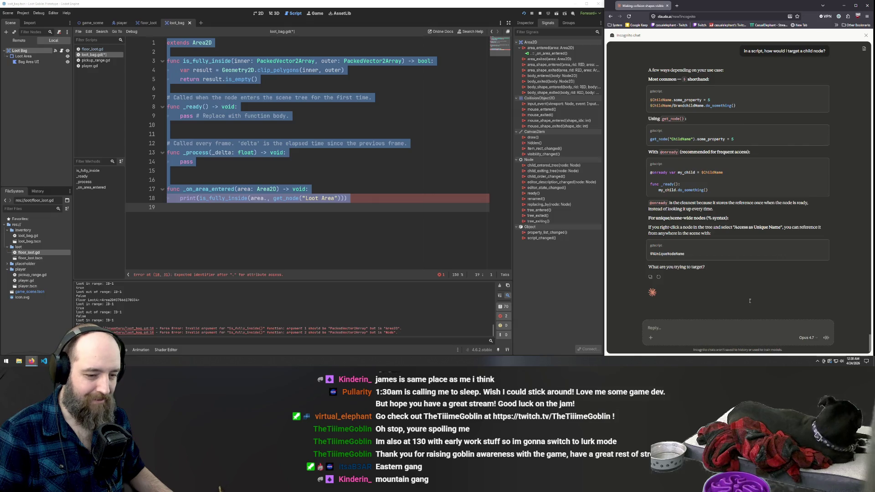
pyautogui.hotkey('ctrl', 'v')
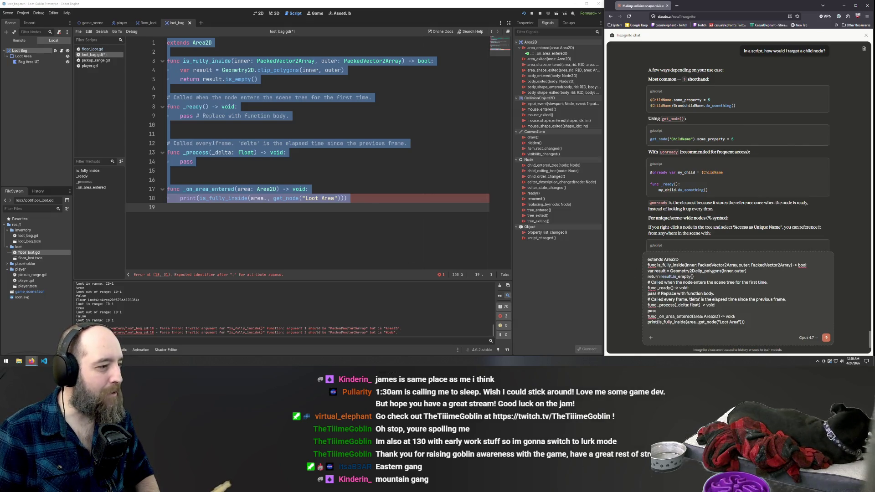
pyautogui.click(284, 157)
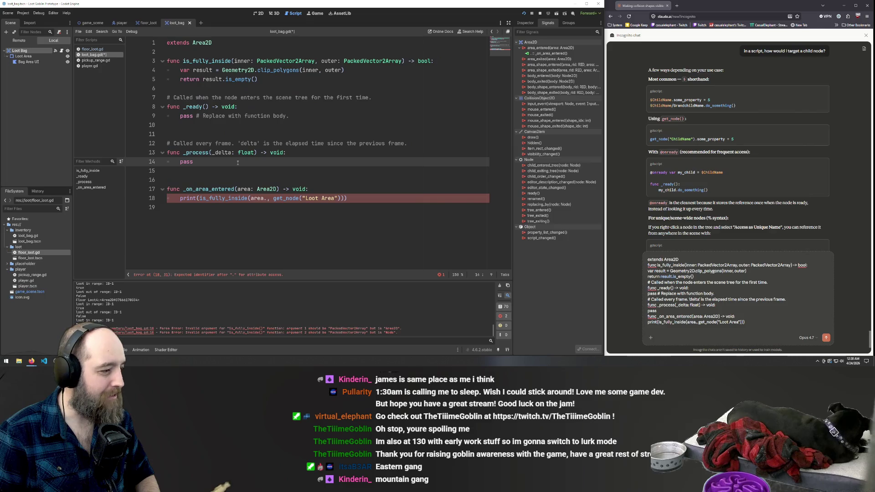
pyautogui.click(365, 183)
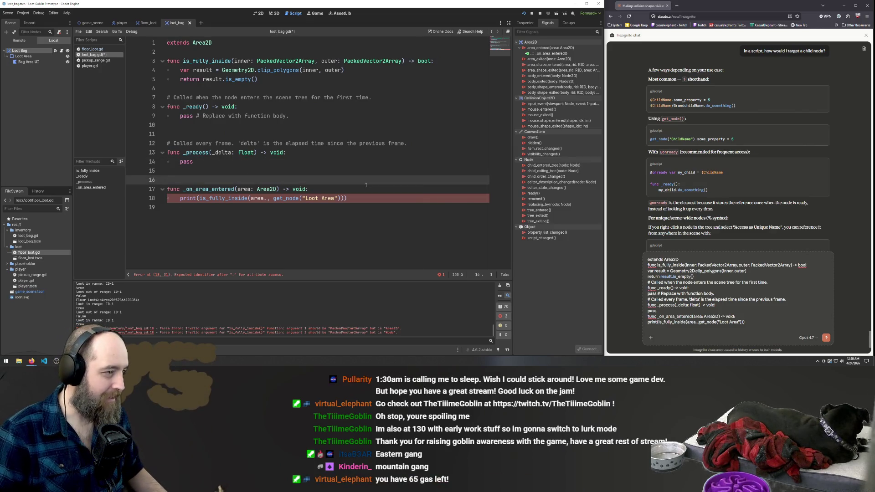
pyautogui.press('BackSpace')
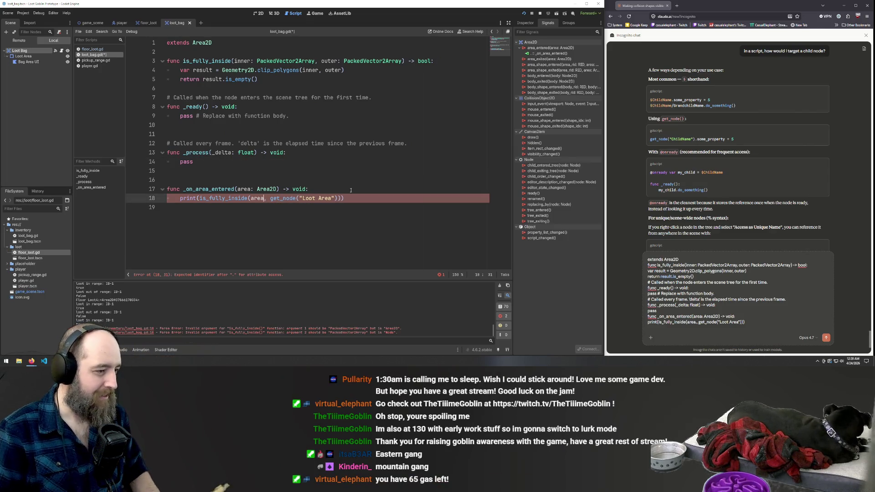
pyautogui.hotkey('ctrl', 'a')
pyautogui.hotkey('ctrl', 'c')
# Replace the pasted script with the corrected one, append both parse errors, and send to Claude.
pyautogui.click(692, 310)
pyautogui.hotkey('ctrl', 'a')
pyautogui.hotkey('ctrl', 'v')
pyautogui.moveTo(397, 333); pyautogui.dragTo(78, 328)
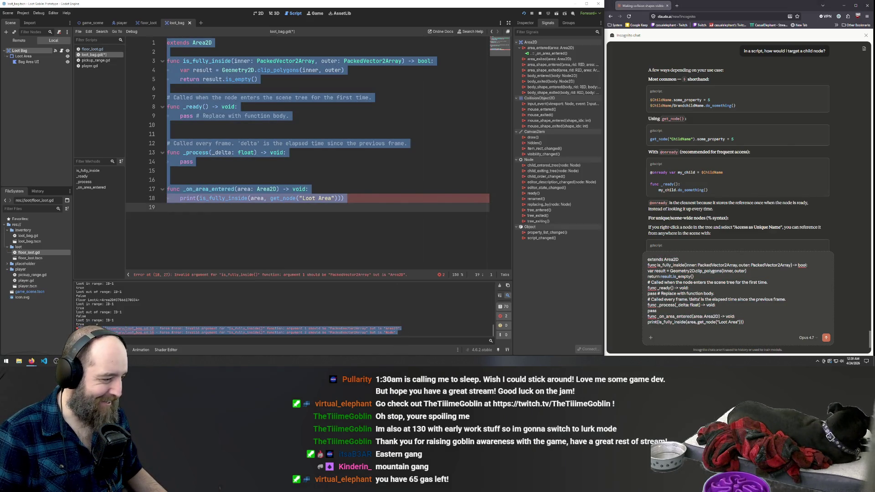
pyautogui.click(754, 328)
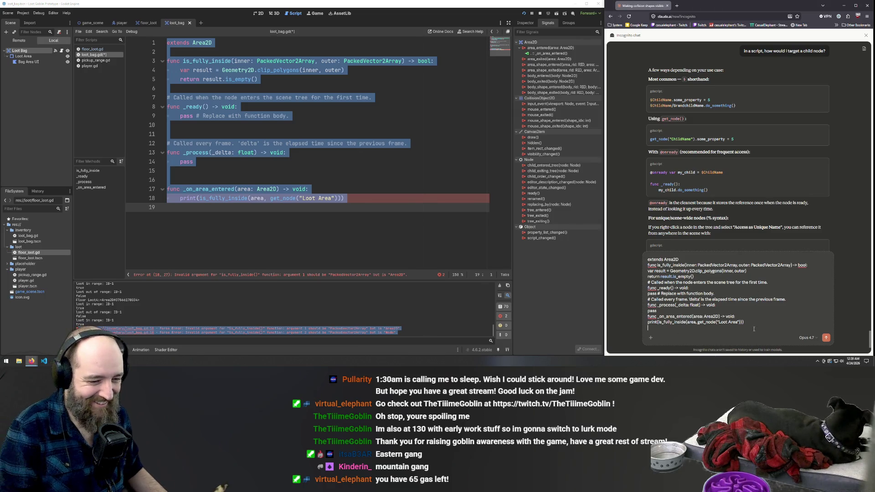
pyautogui.hotkey('shift', 'Return')
pyautogui.hotkey('ctrl', 'v')
pyautogui.press('Return')
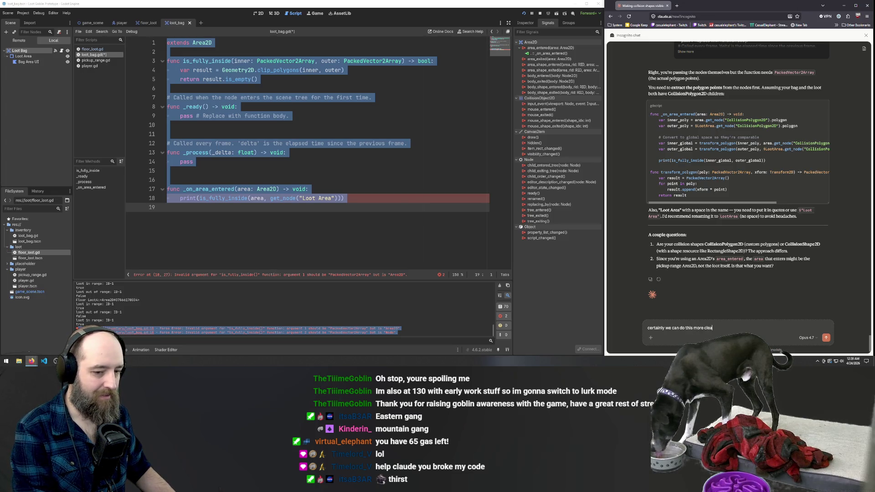
# Send Claude the request 'certainly we can do this more cleanly'.
pyautogui.press('Return')
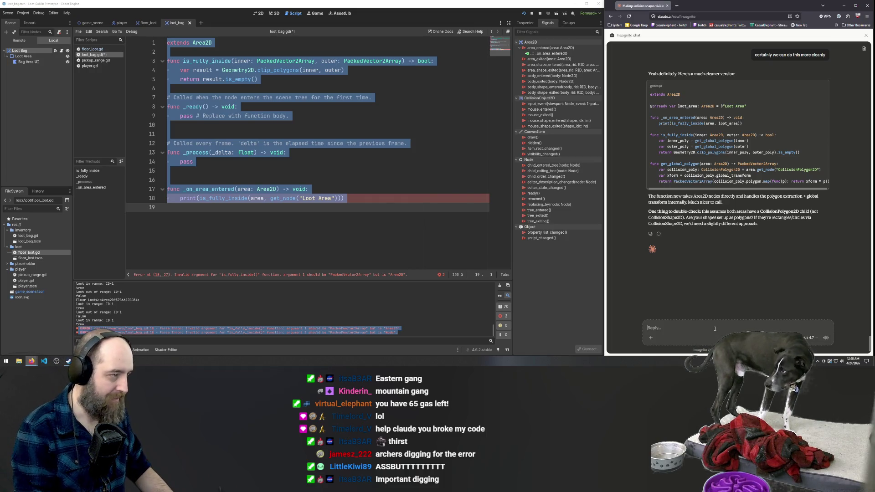
# Tell Claude 'one is a circle one is a pill' to describe the two shapes.
pyautogui.write('one is a circle one is a pill')
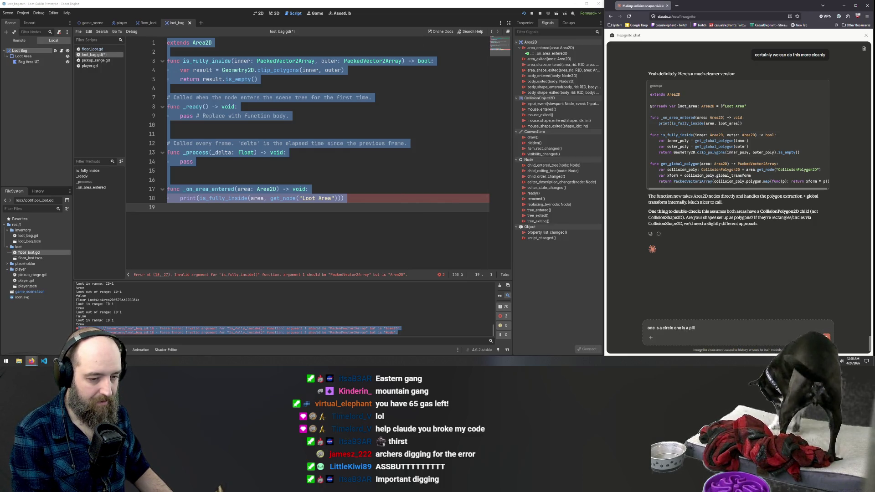
pyautogui.press('Return')
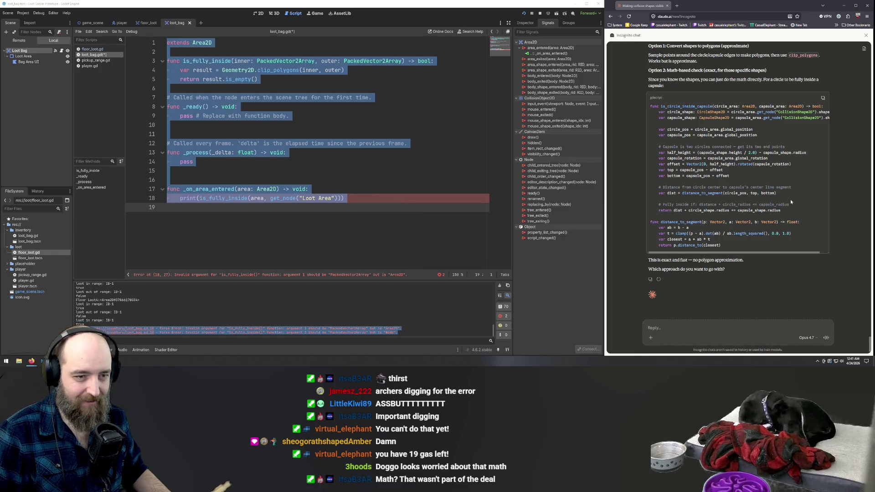
# Ask Claude 'is there not cleaner built in way to check this?'.
pyautogui.scroll(5, 790, 198)
pyautogui.scroll(-5, 791, 199)
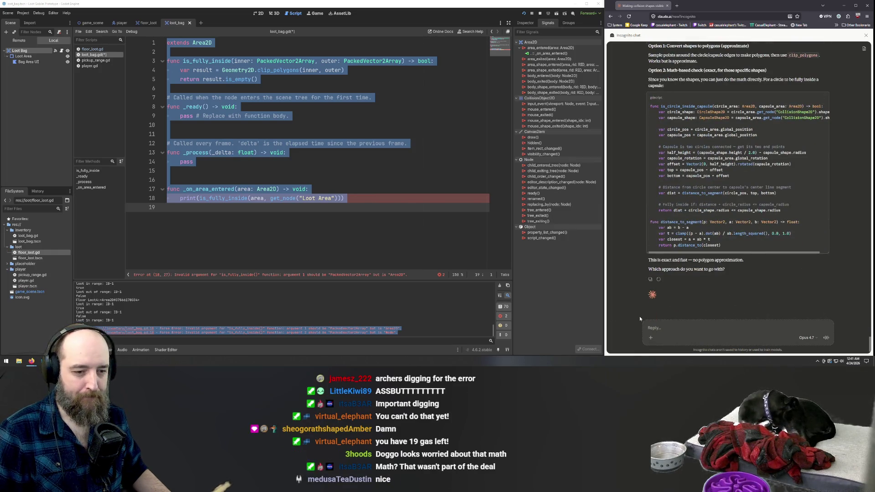
pyautogui.click(695, 327)
pyautogui.write('I')
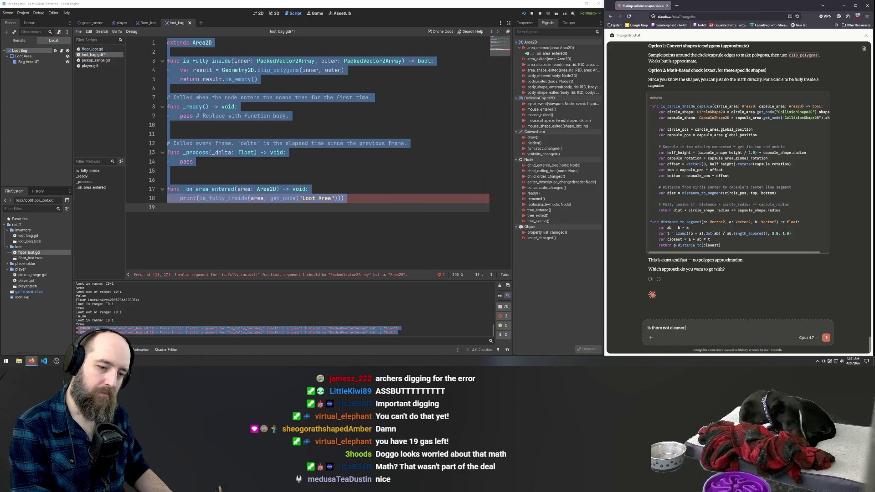
pyautogui.write('way ')
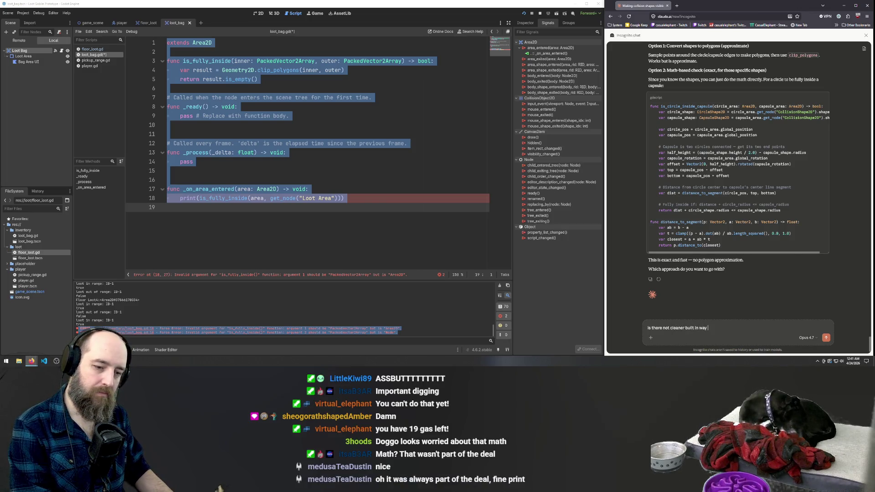
pyautogui.write('to check this?')
pyautogui.press('Return')
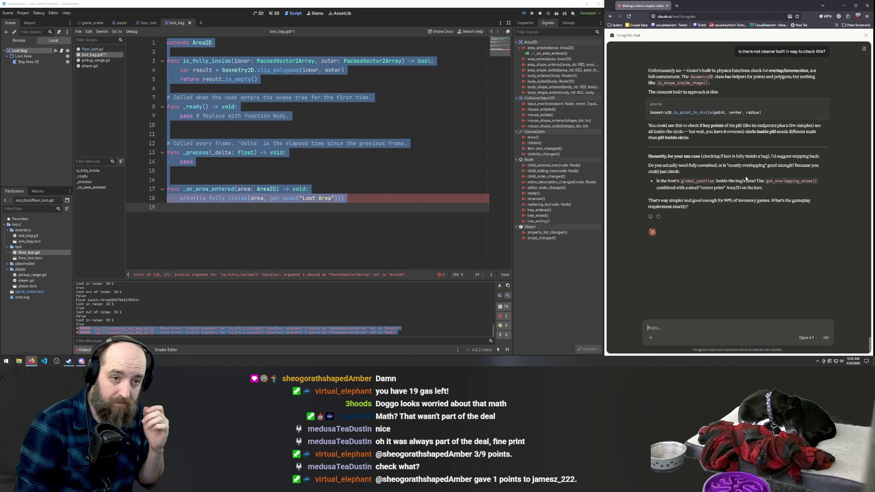
pyautogui.scroll(5, 748, 174)
pyautogui.scroll(3, 747, 175)
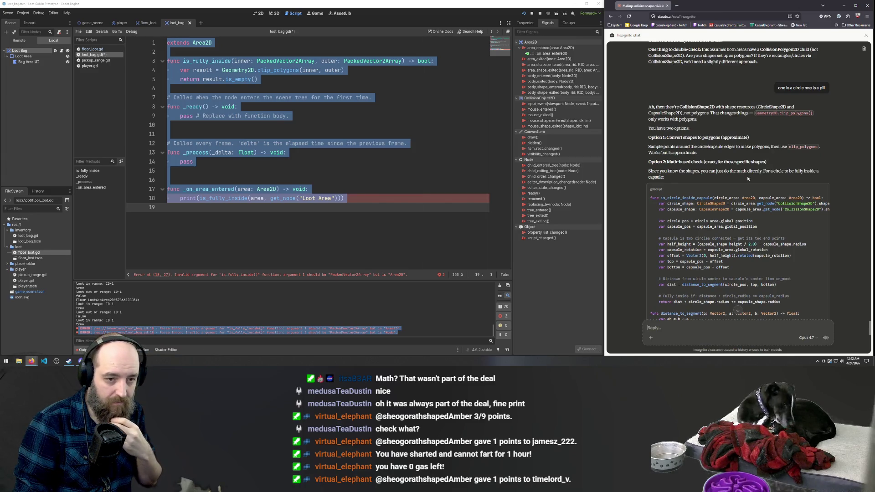
pyautogui.scroll(3, 748, 179)
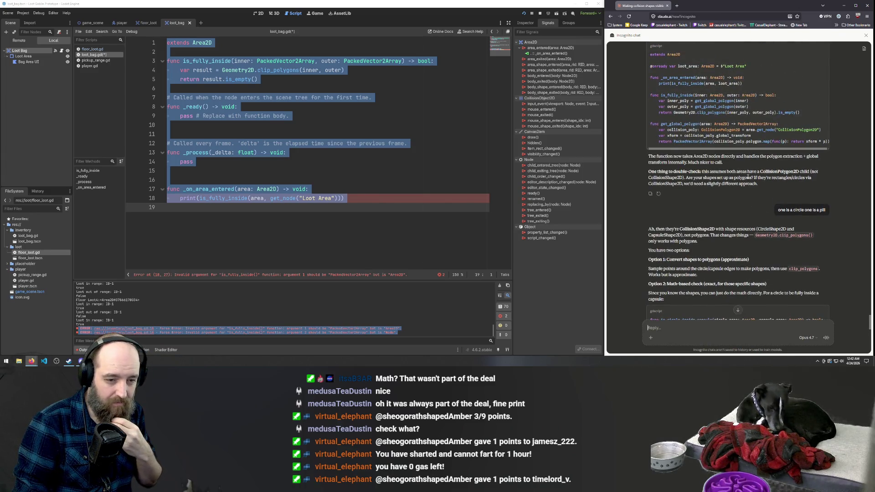
pyautogui.scroll(-3, 748, 178)
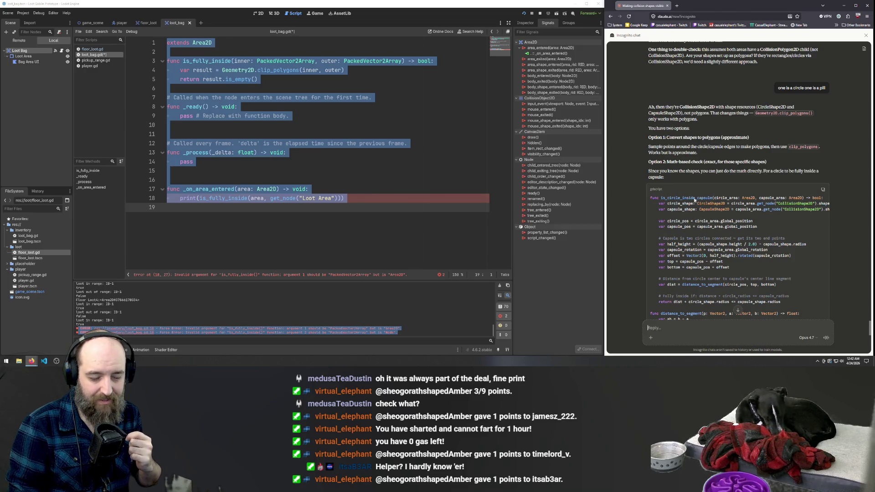
pyautogui.scroll(-10, 695, 199)
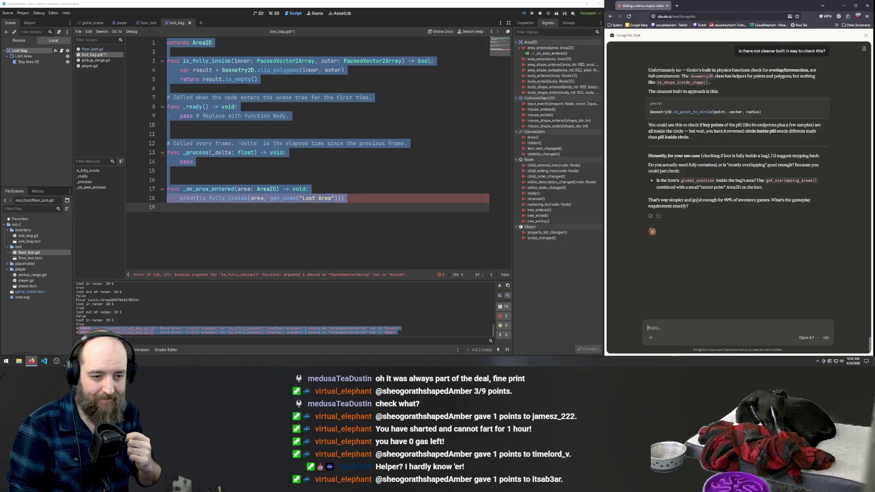
pyautogui.write('can we m')
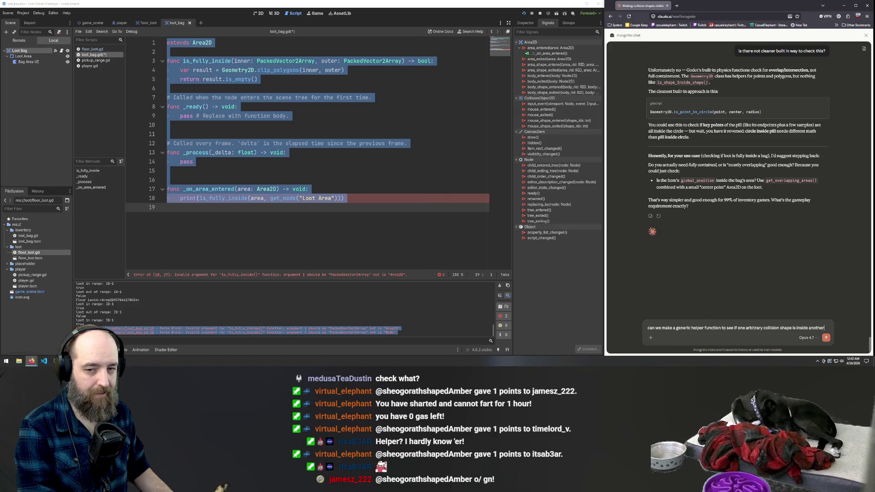
# Ask Claude for a generic helper checking if one arbitrary collision shape is inside another.
pyautogui.press('Return')
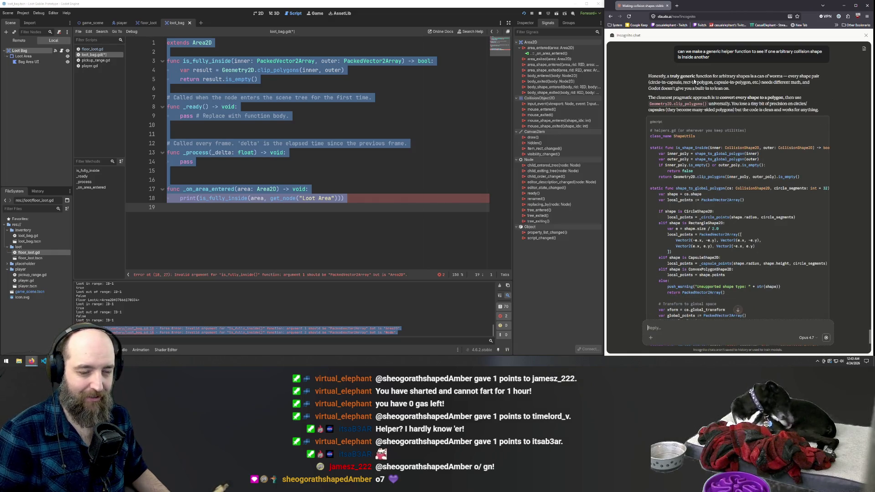
pyautogui.scroll(-5, 721, 114)
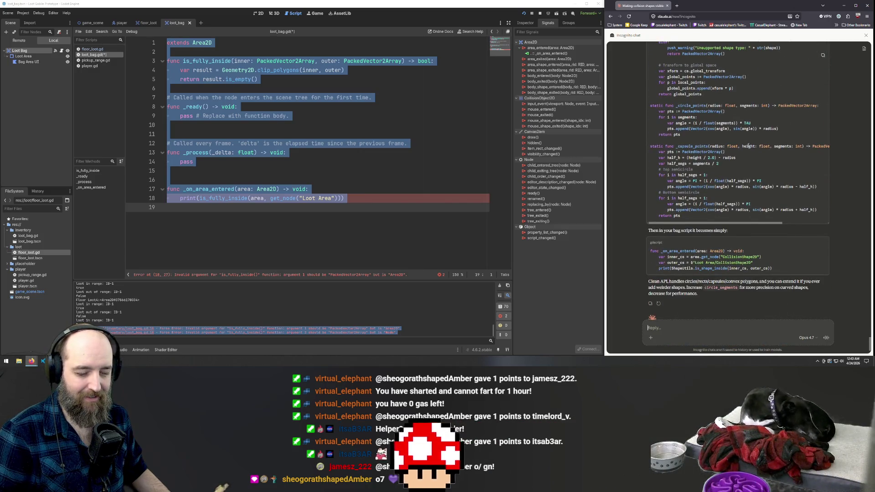
pyautogui.scroll(-1, 748, 146)
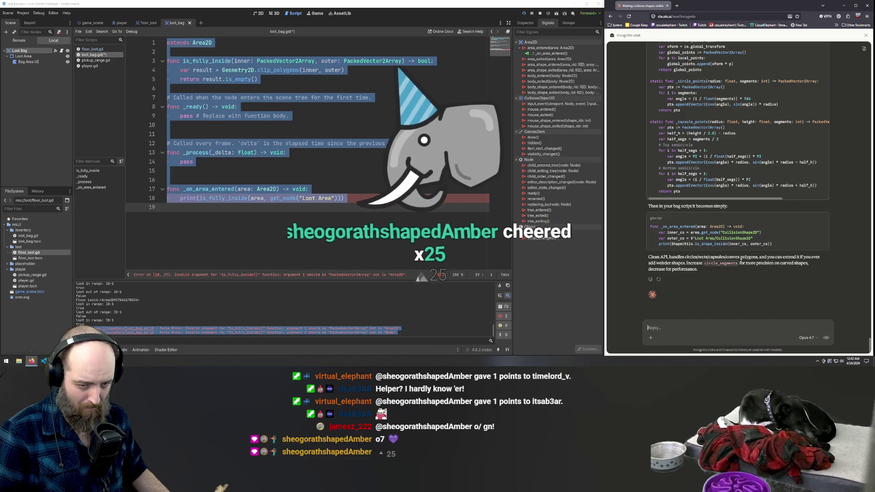
pyautogui.scroll(10, 784, 168)
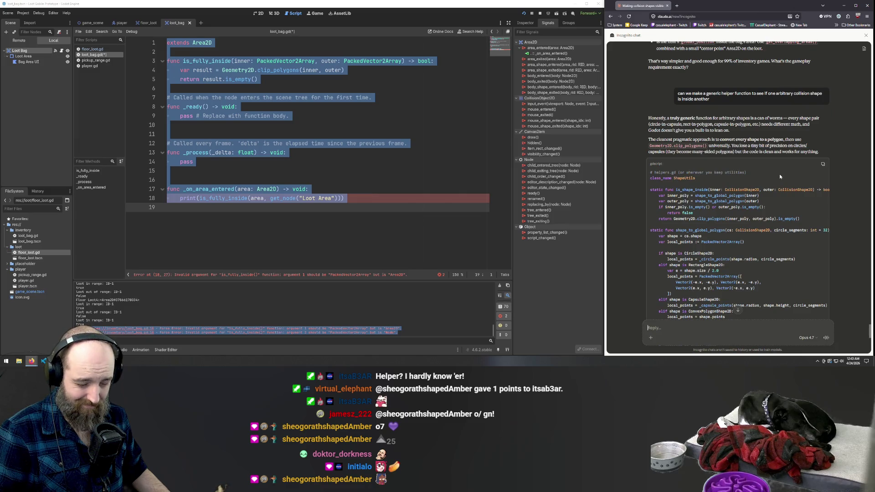
pyautogui.scroll(-10, 779, 175)
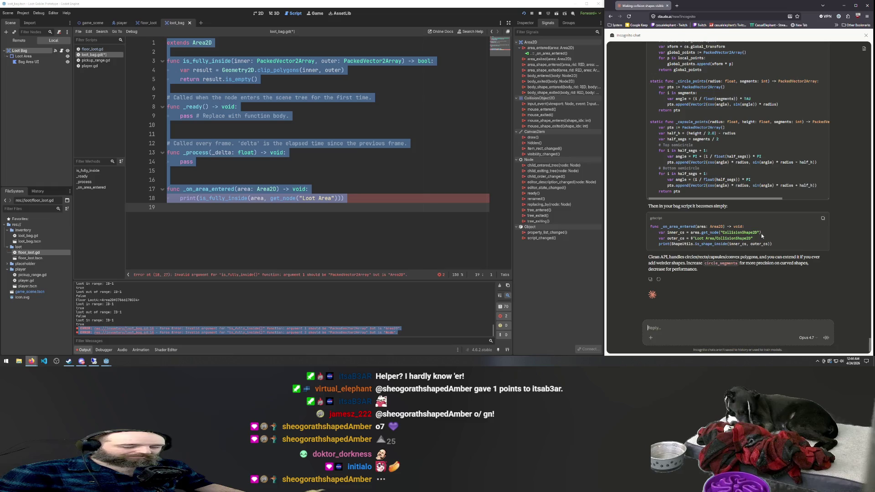
pyautogui.scroll(5, 714, 238)
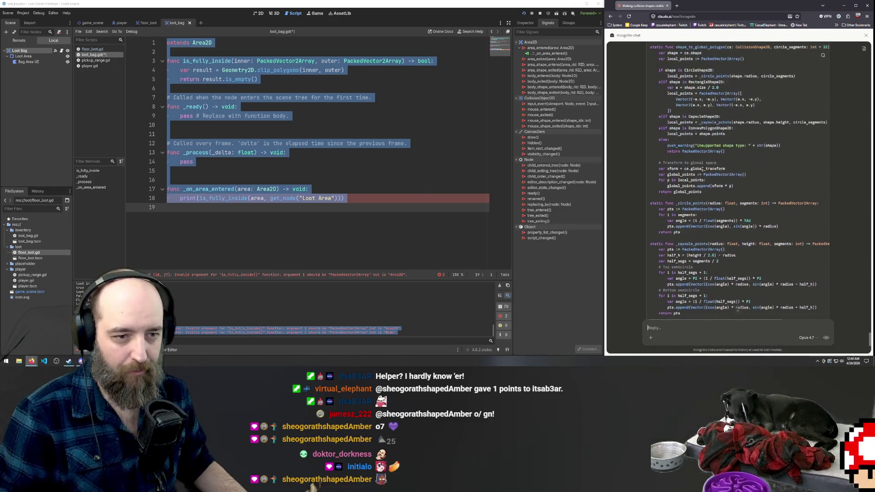
pyautogui.scroll(5, 705, 202)
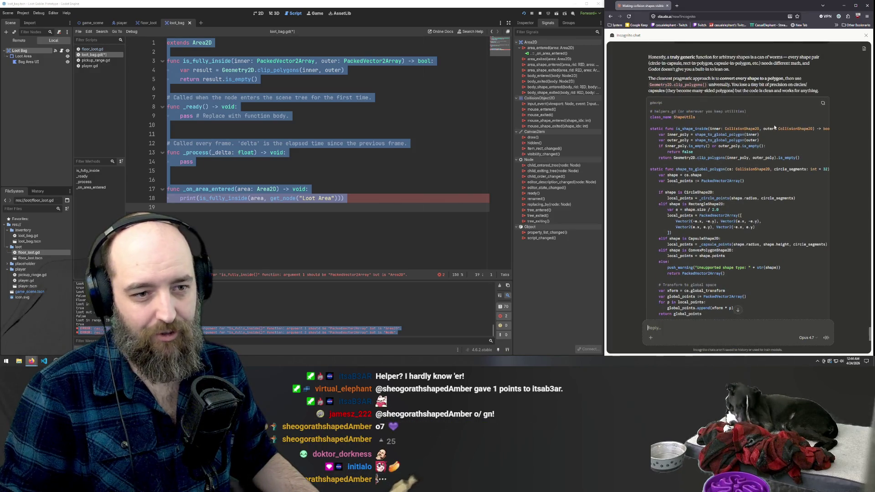
pyautogui.hscroll(3, 712, 136)
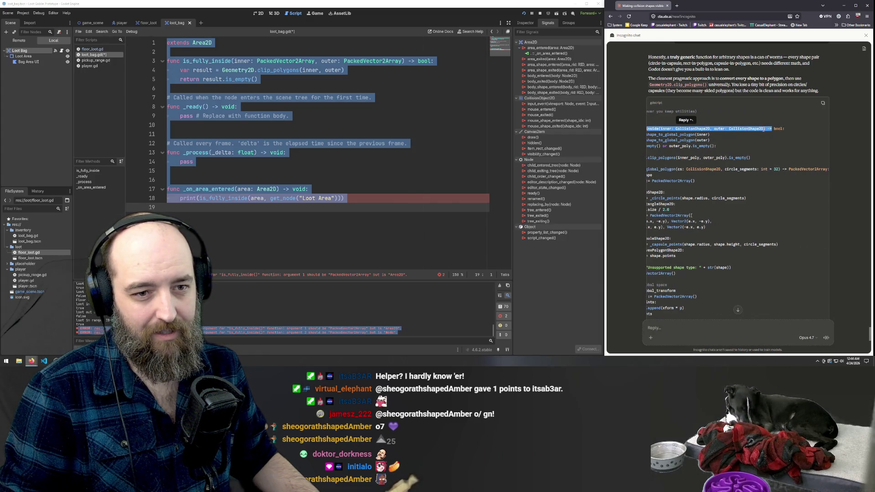
pyautogui.hscroll(-3, 683, 146)
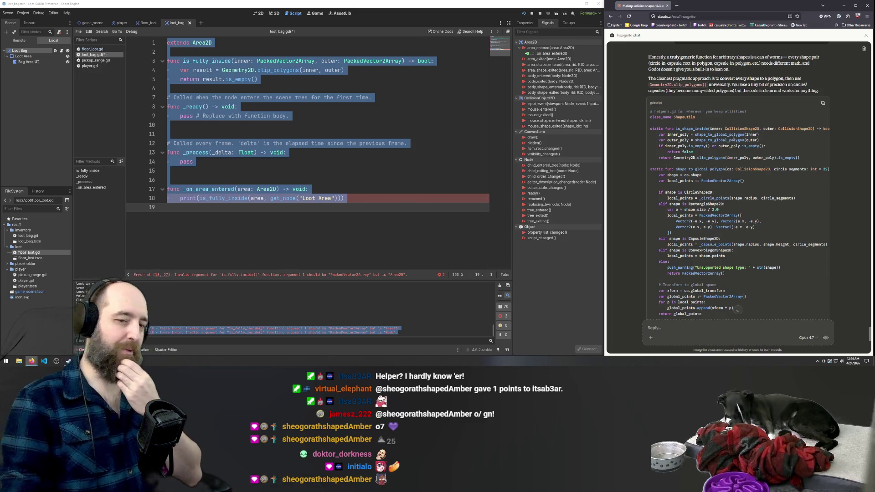
pyautogui.scroll(-5, 748, 151)
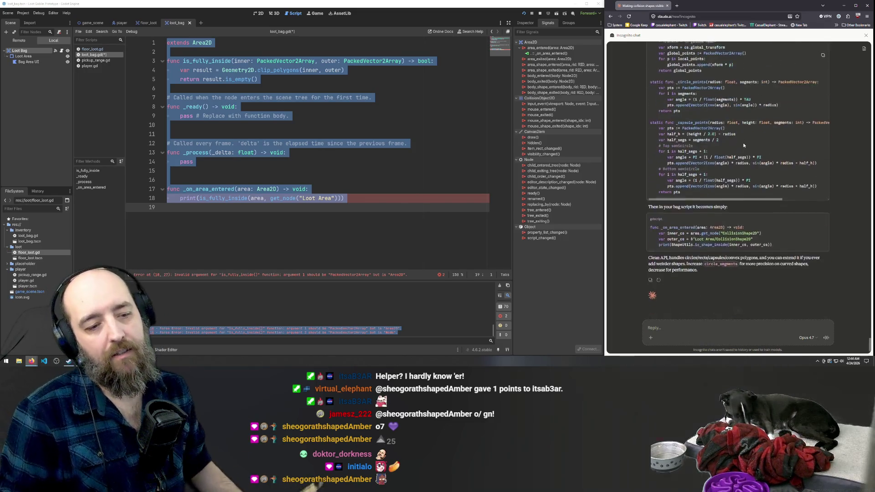
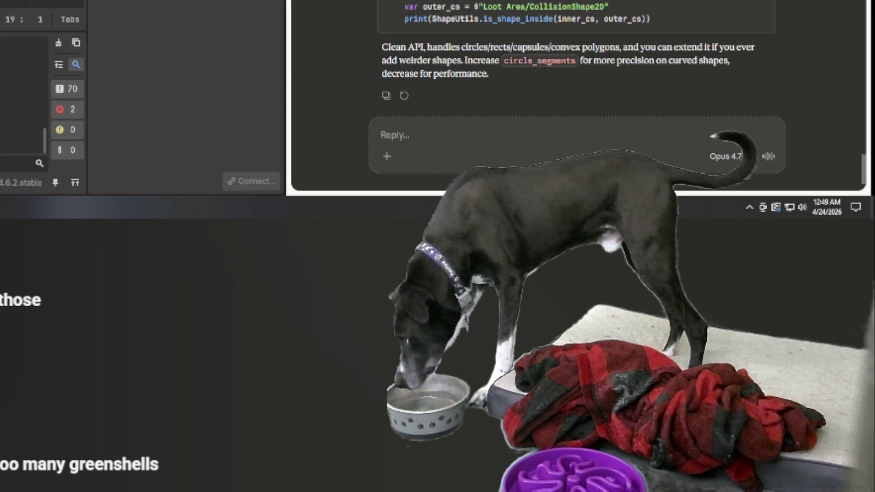
# Ask Claude whether the shape-inside helper will work both locally and globally.
pyautogui.scroll(3, 576, 68)
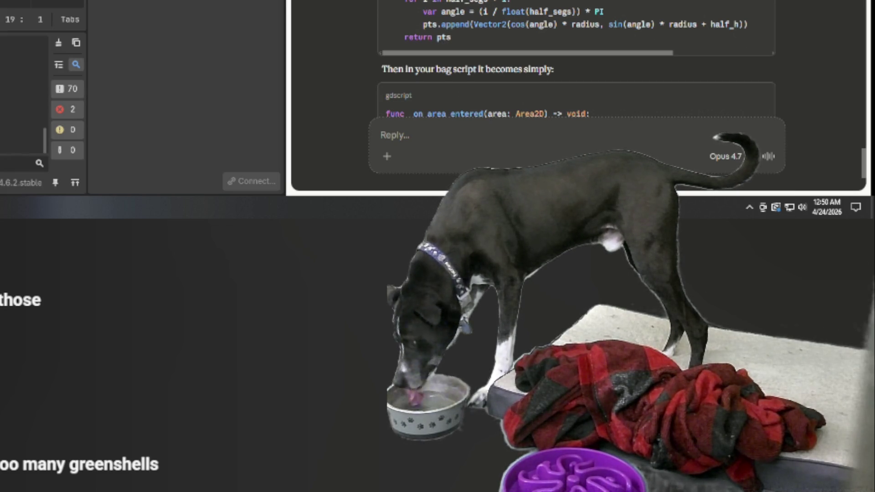
pyautogui.scroll(10, 576, 68)
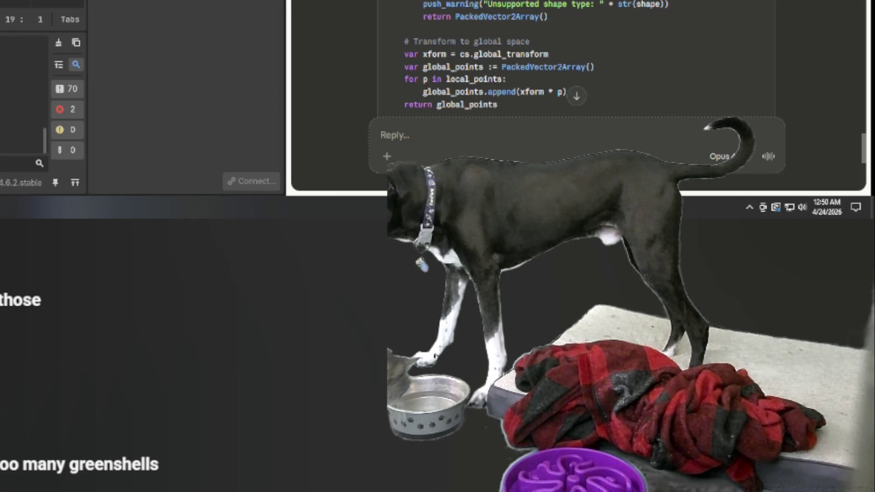
pyautogui.scroll(-10, 576, 69)
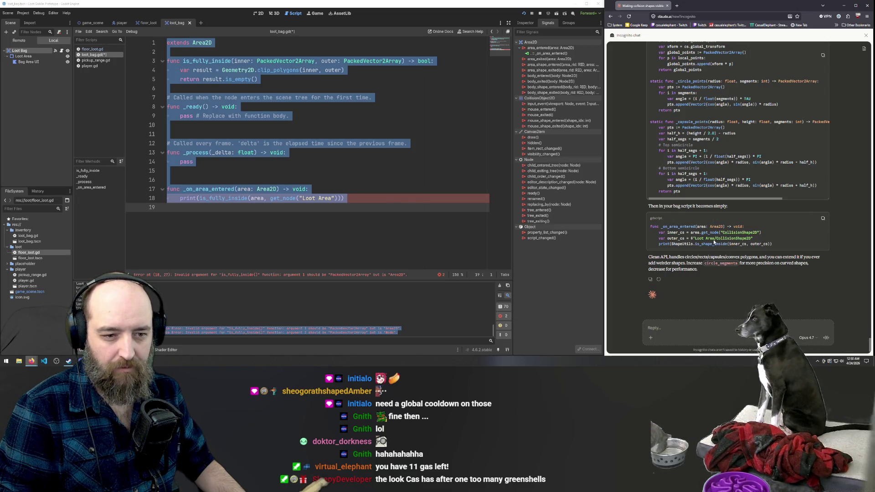
pyautogui.scroll(6, 737, 250)
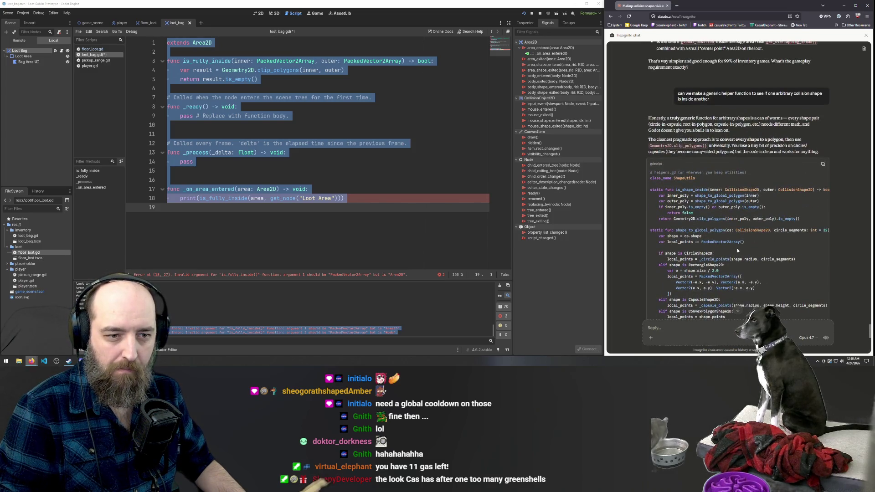
pyautogui.scroll(-7, 737, 250)
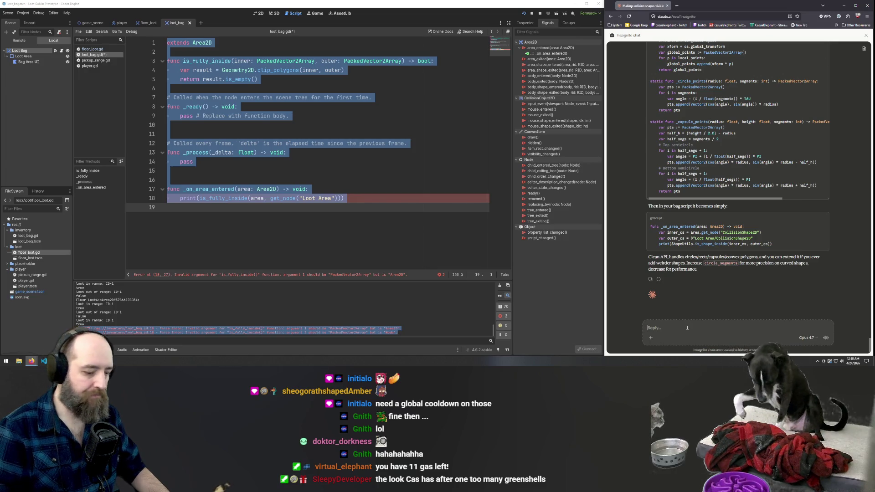
pyautogui.write('will that')
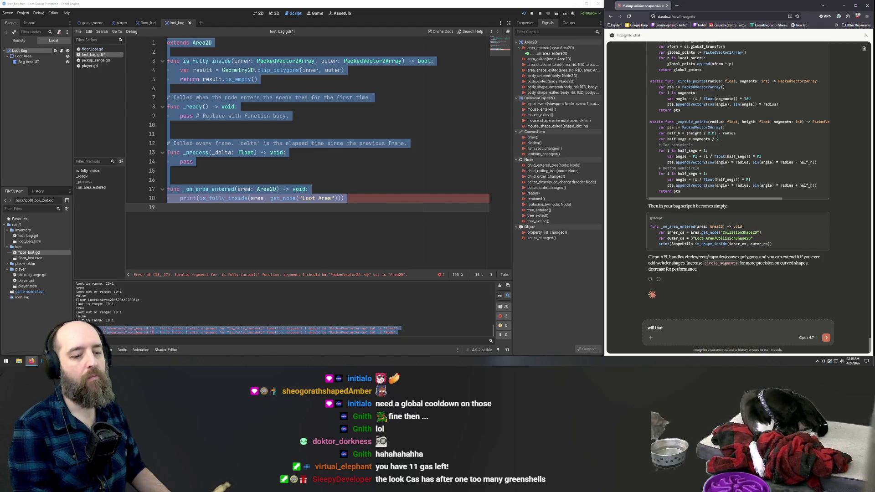
pyautogui.write(' work')
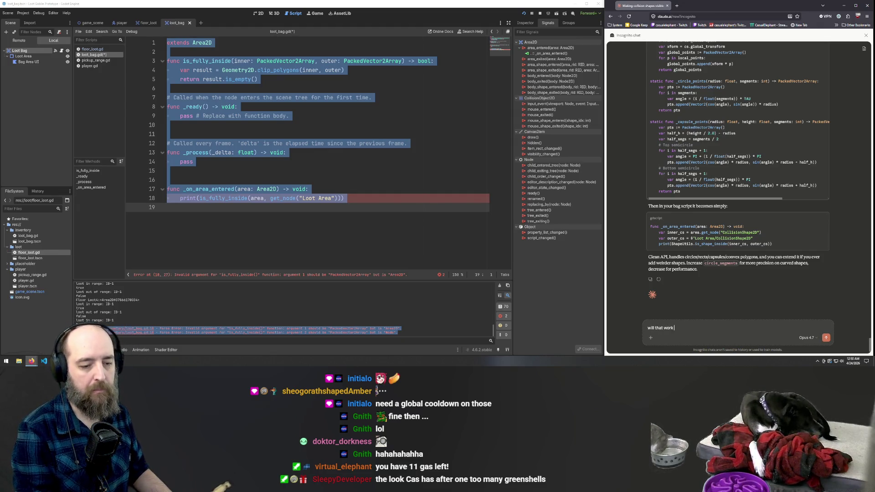
pyautogui.write(' both locally and')
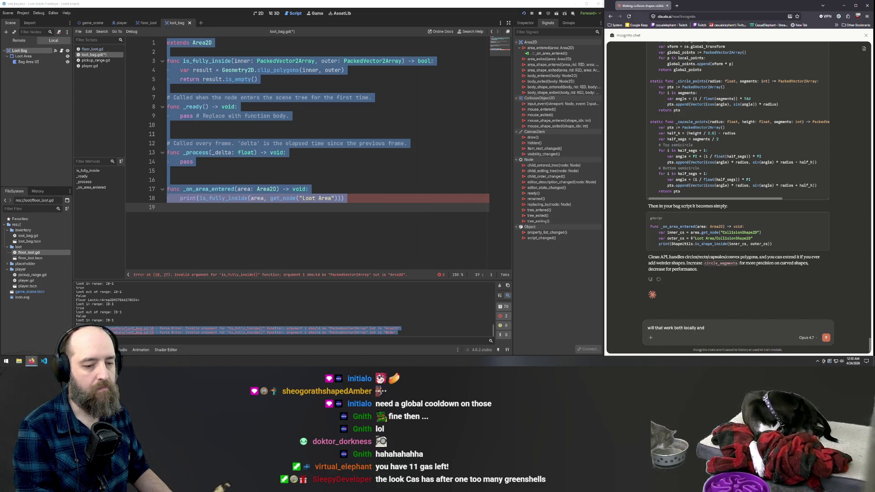
pyautogui.write(' globa')
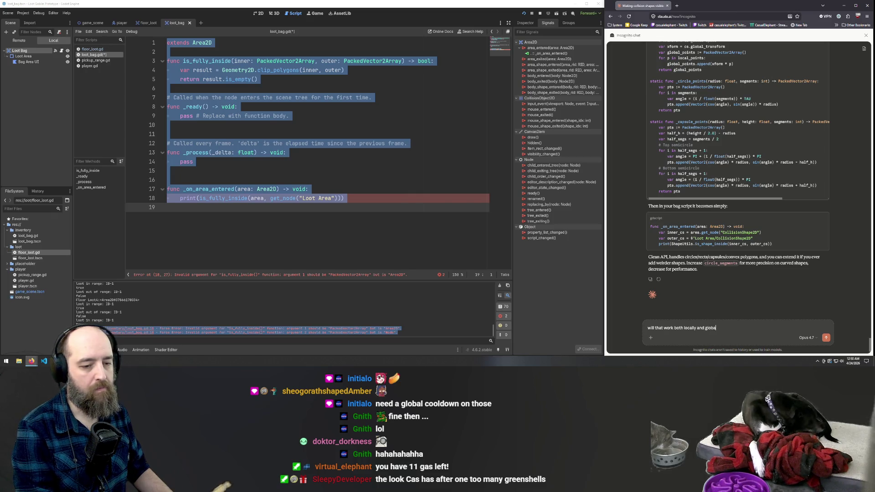
pyautogui.write('?')
pyautogui.press('Return')
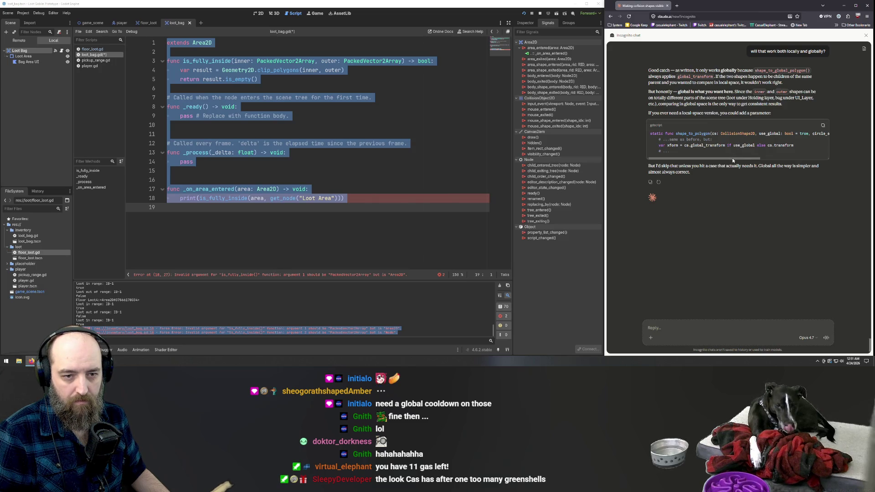
# Copy the entire ShapeUtils helper code block from Claude's earlier reply.
pyautogui.moveTo(733, 159)
pyautogui.mouseDown()
pyautogui.moveTo(806, 152)
pyautogui.moveTo(711, 162)
pyautogui.mouseUp()
pyautogui.scroll(10, 752, 196)
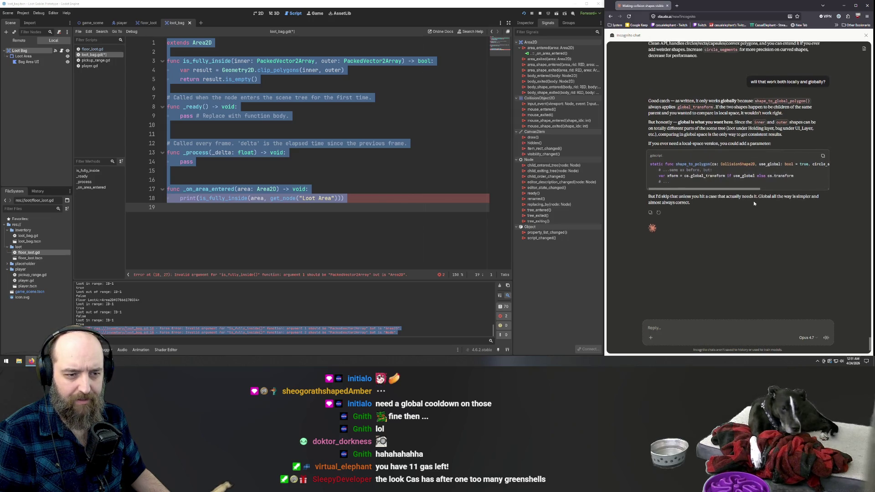
pyautogui.scroll(9, 734, 169)
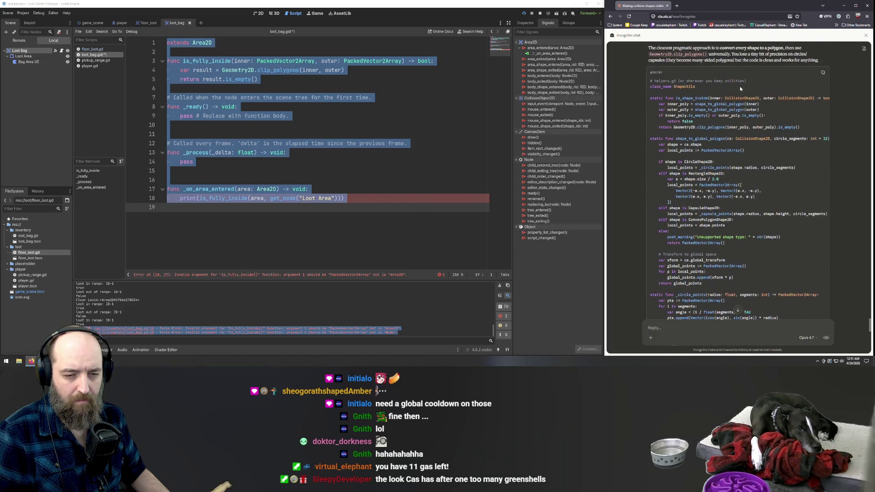
pyautogui.moveTo(784, 98)
pyautogui.mouseDown()
pyautogui.moveTo(793, 99)
pyautogui.moveTo(617, 98)
pyautogui.mouseUp()
pyautogui.click(784, 79)
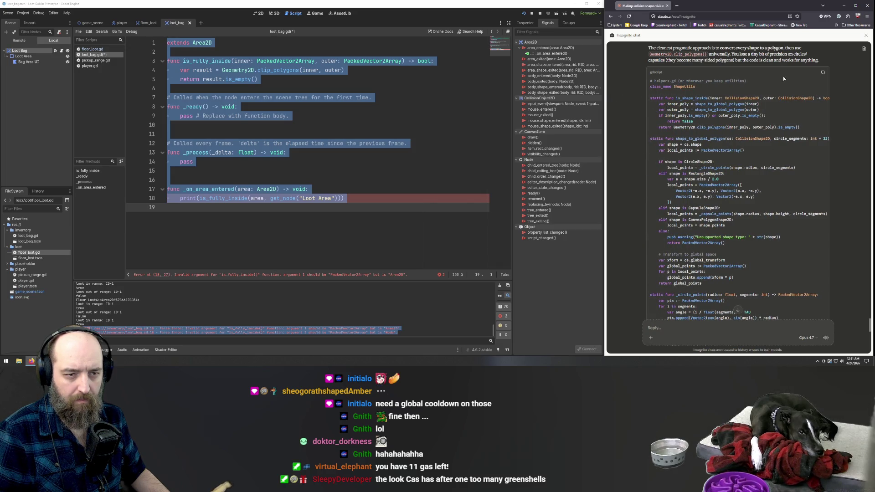
pyautogui.click(824, 74)
pyautogui.scroll(-15, 791, 87)
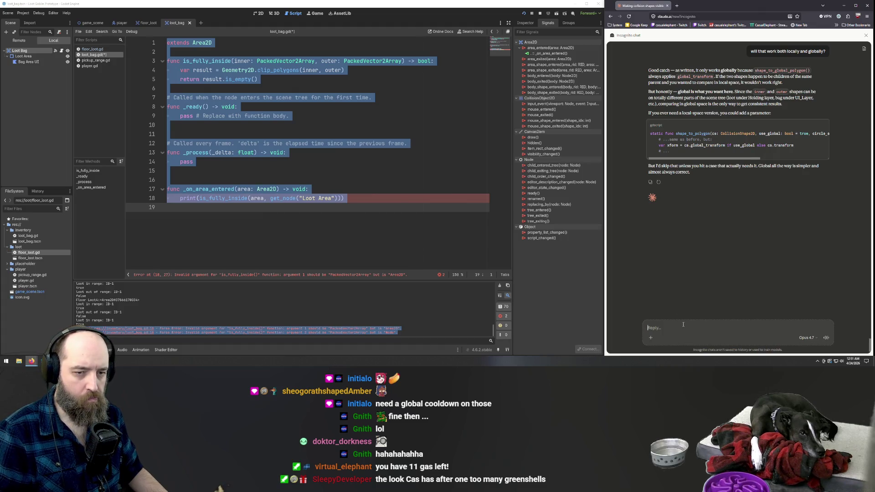
# Ask Claude for a simple helper script, commented as AI-generated and with context comments.
pyautogui.write('yeah le')
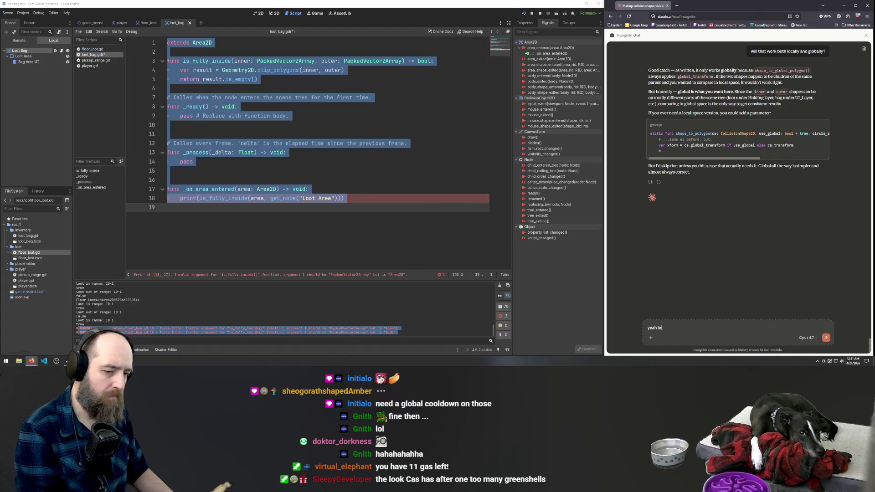
pyautogui.write('ts keep it simpl')
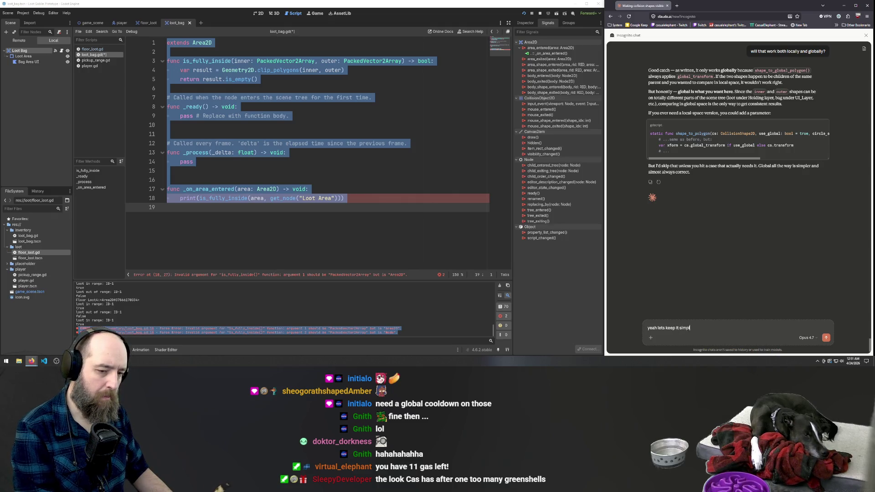
pyautogui.write('e first')
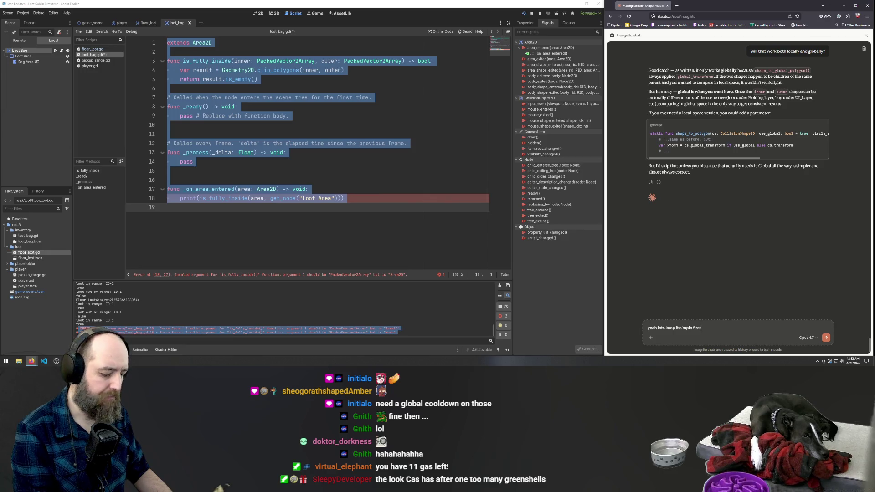
pyautogui.write('. Lets')
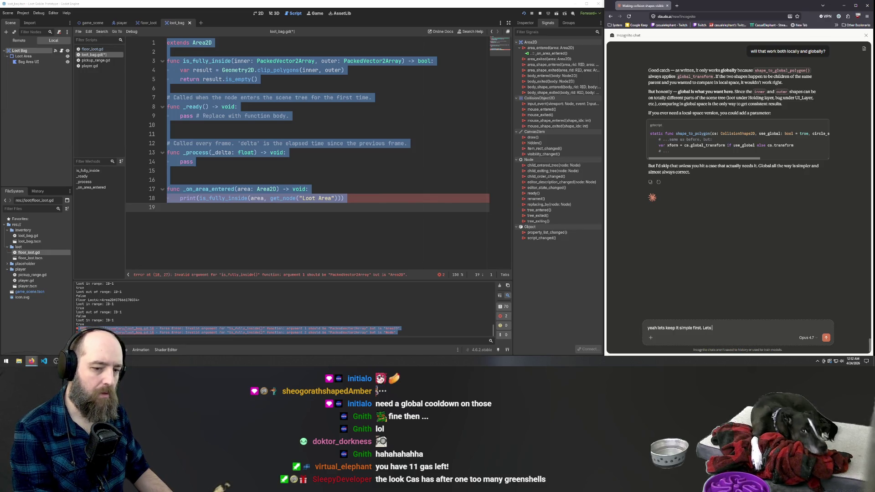
pyautogui.press('BackSpace')
pyautogui.press('BackSpace')
pyautogui.press('BackSpace')
pyautogui.write('Make a')
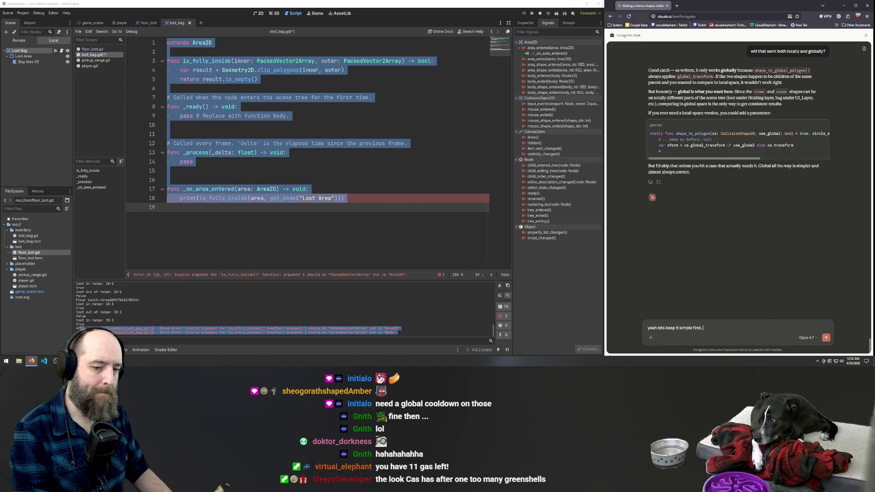
pyautogui.write(' hel')
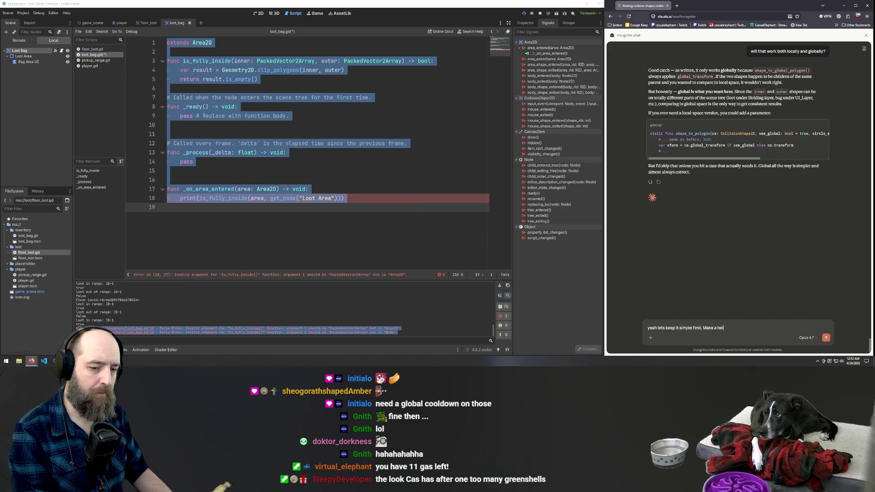
pyautogui.write('per script')
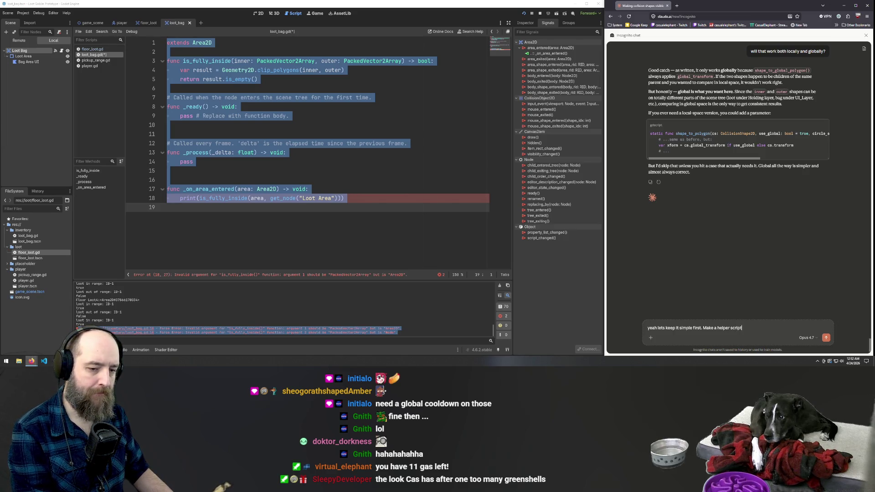
pyautogui.write(' for this and no')
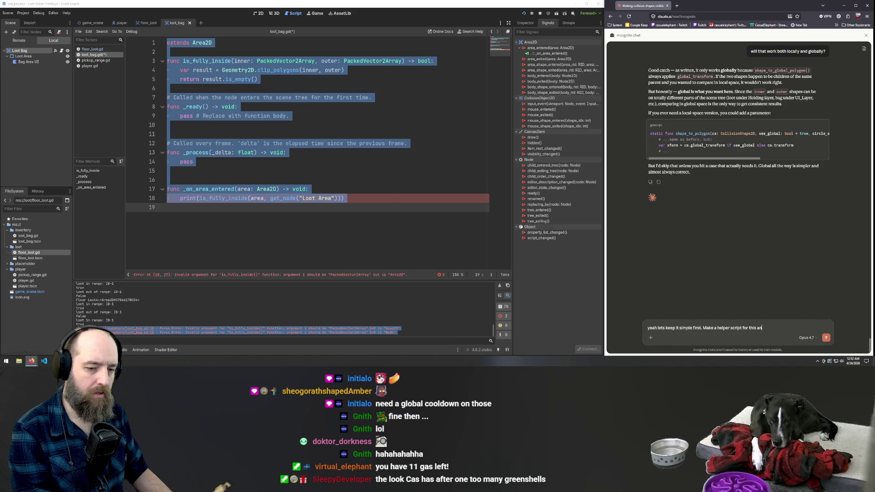
pyautogui.write('tate')
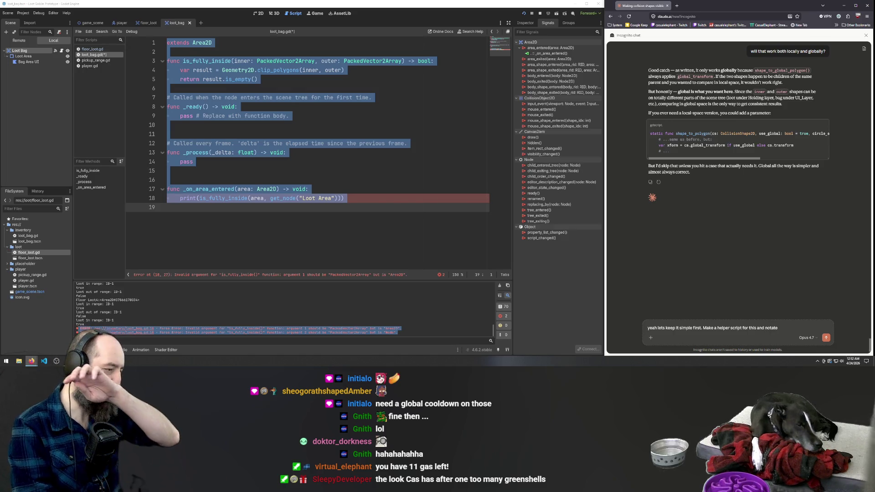
pyautogui.write(' in comm')
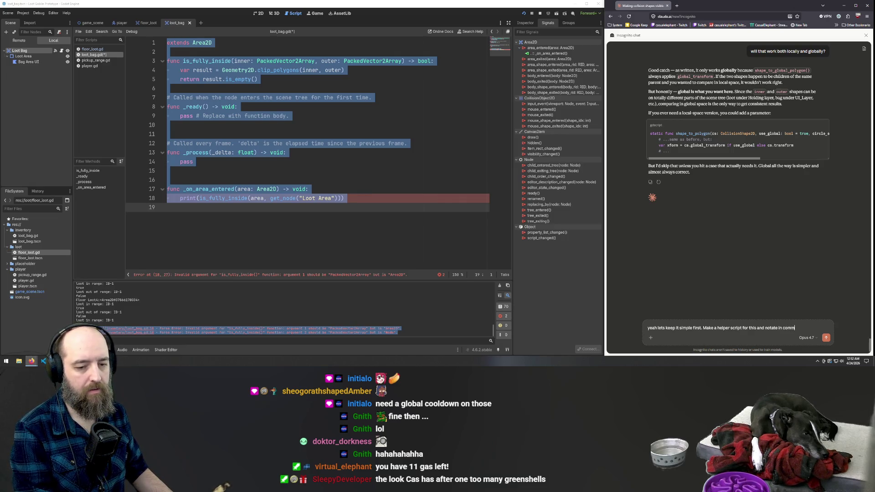
pyautogui.write('ents that its AI g')
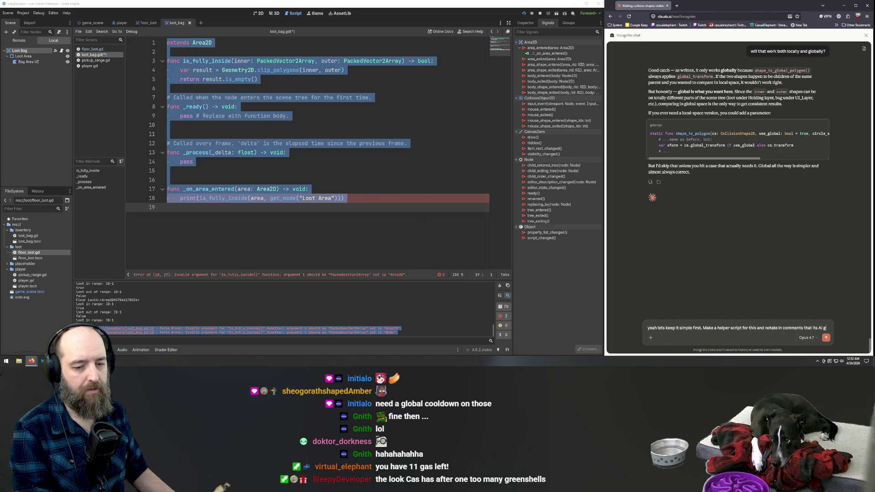
pyautogui.write('enerated')
pyautogui.write(', add context')
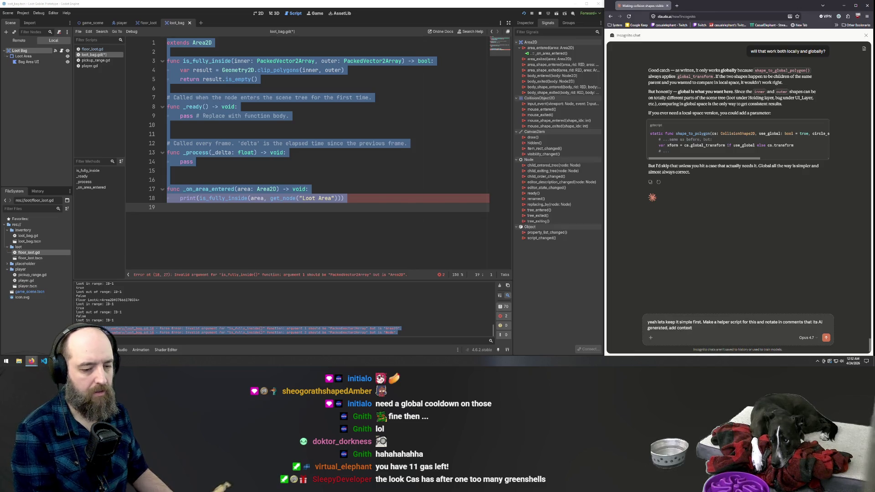
pyautogui.write(' comments')
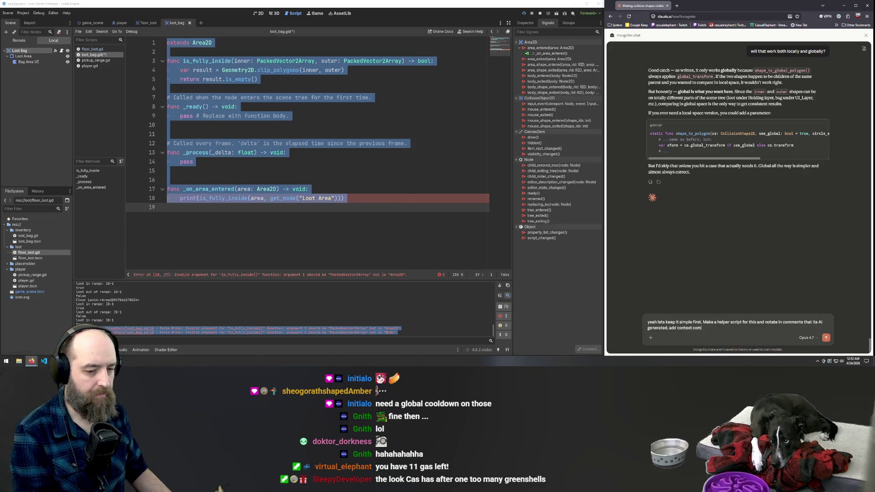
pyautogui.write(' for')
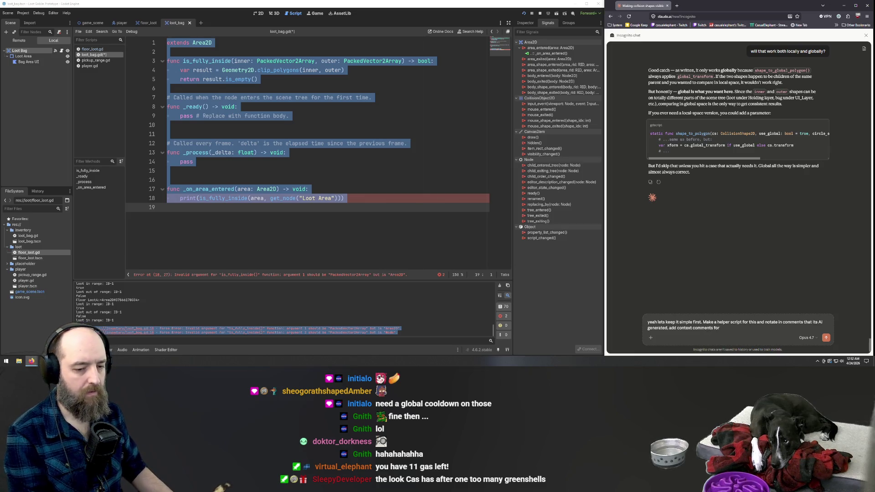
pyautogui.write(' yourself')
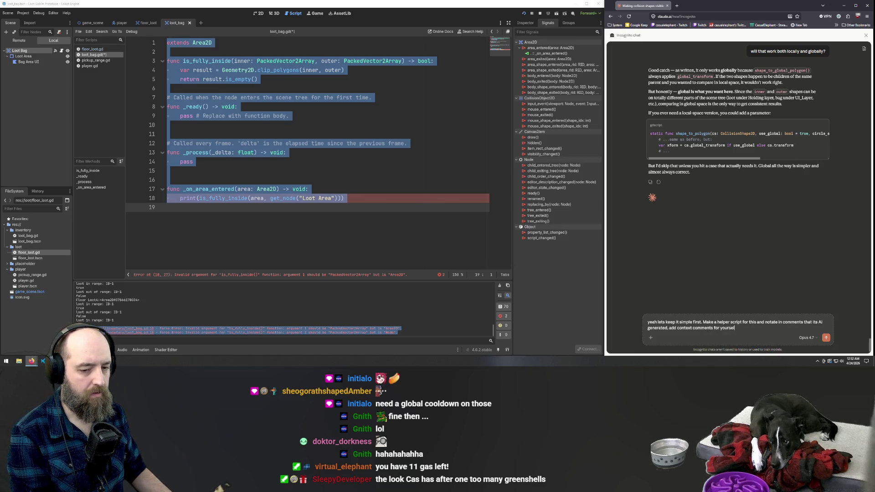
pyautogui.press('Return')
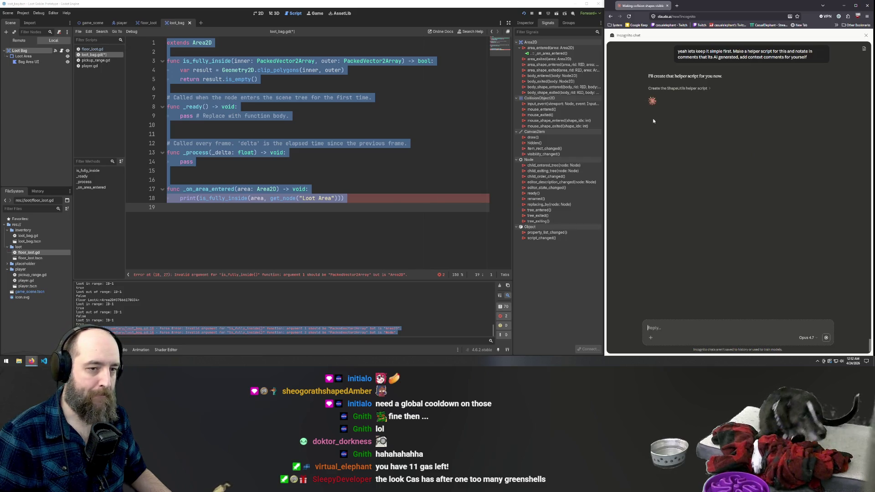
# Expand the ShapeUtils creation step and view the Shape utils script from line 1.
pyautogui.click(687, 93)
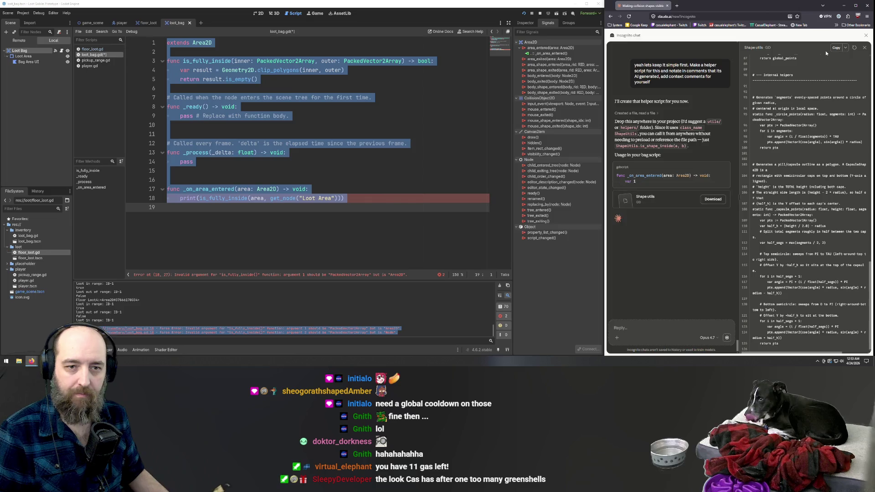
pyautogui.scroll(10, 821, 176)
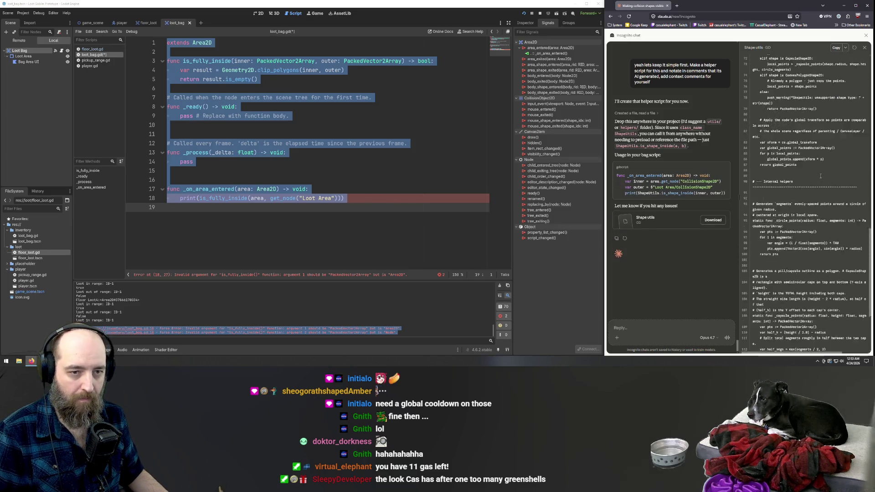
pyautogui.scroll(3, 821, 174)
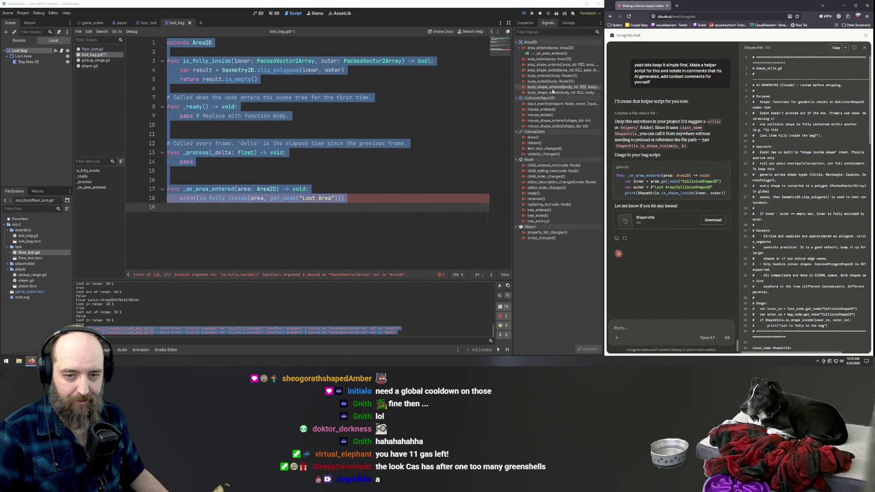
pyautogui.click(478, 125)
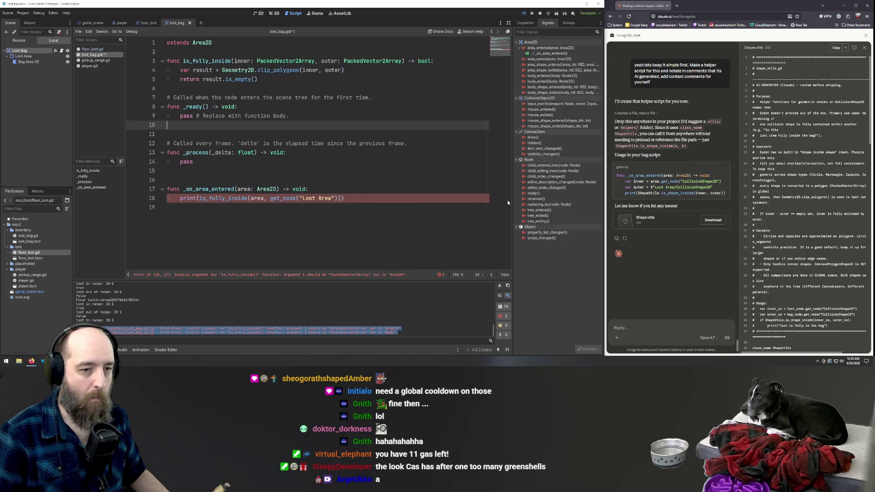
pyautogui.click(836, 48)
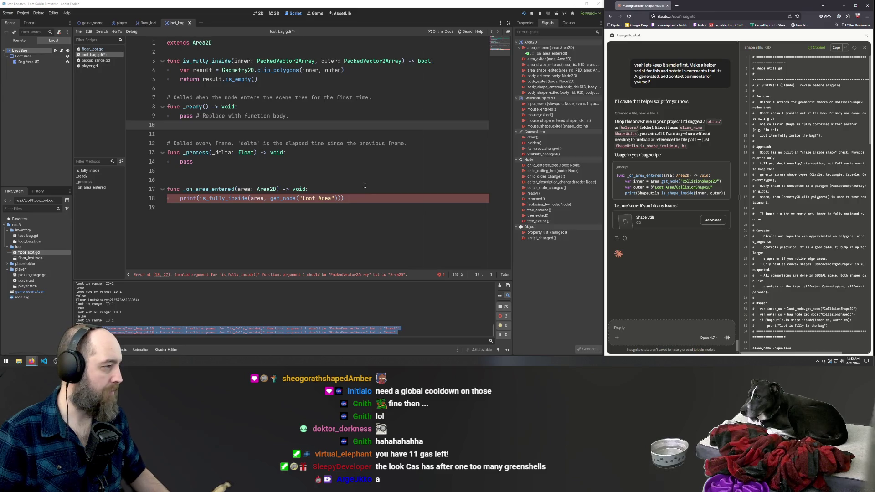
pyautogui.click(340, 152)
pyautogui.click(333, 216)
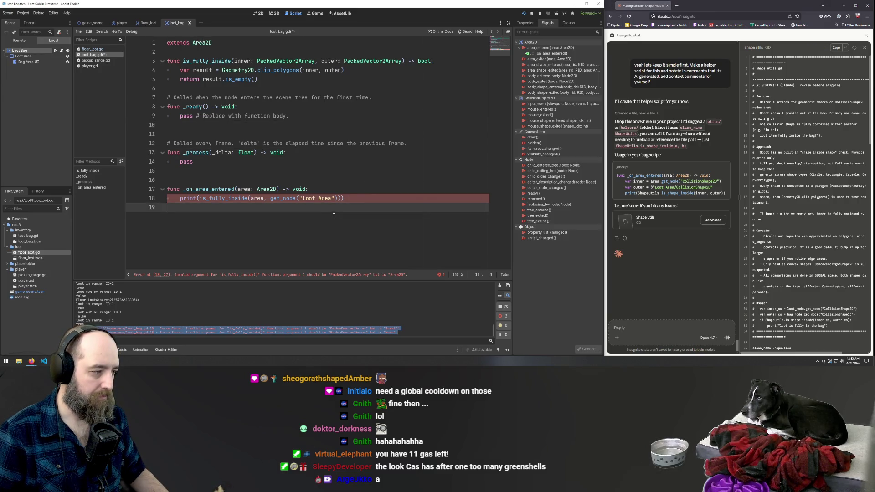
pyautogui.click(378, 199)
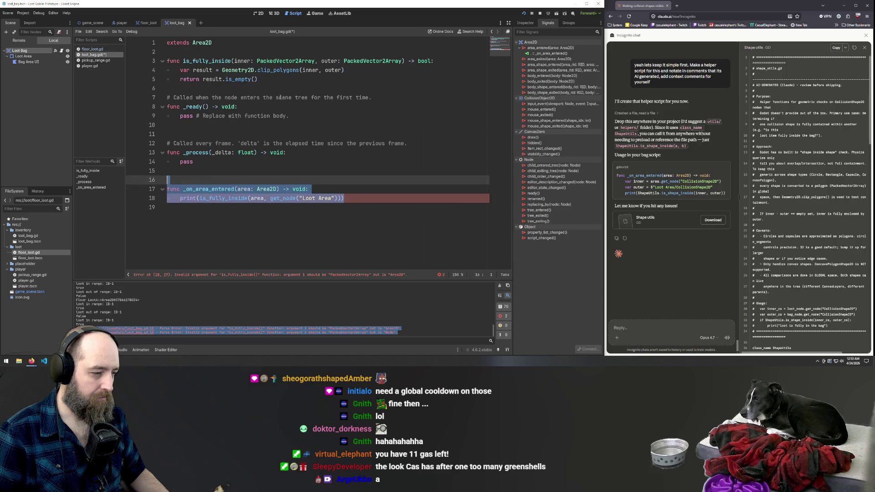
pyautogui.click(321, 248)
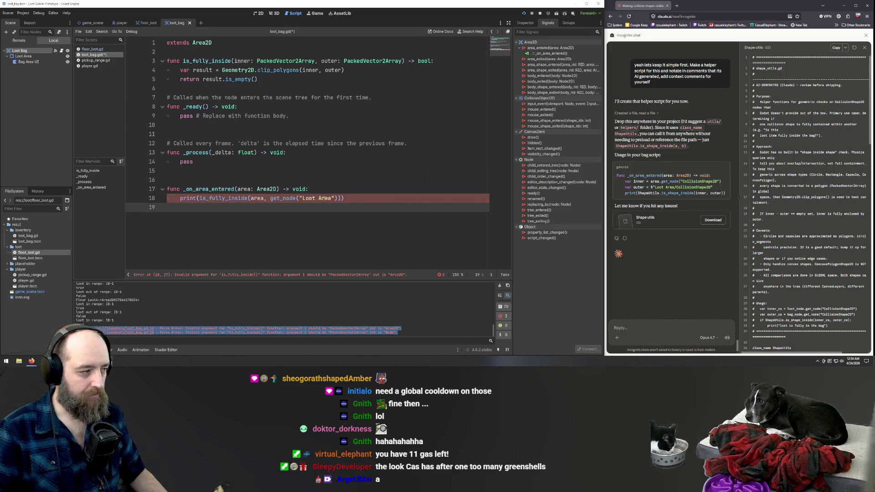
pyautogui.click(357, 198)
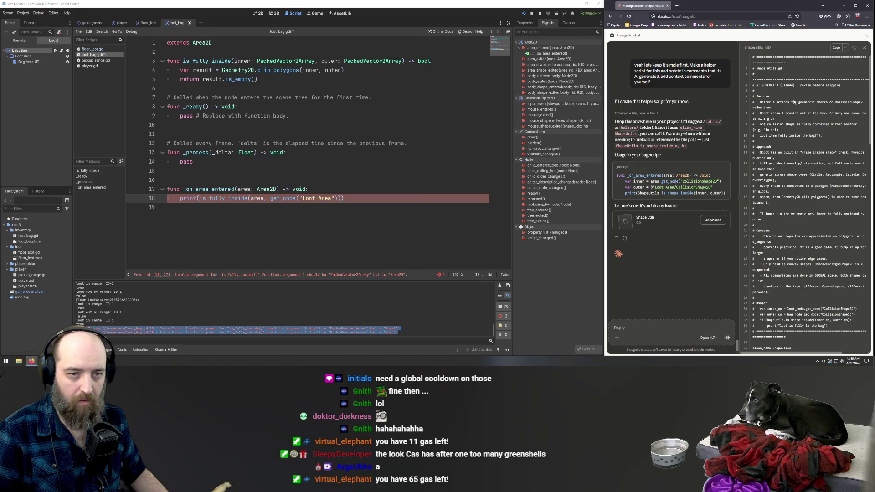
# Recopy the ShapeUtils code and begin a new script at res://utils/shape_utils.gd.
pyautogui.click(836, 48)
pyautogui.rightClick(23, 314)
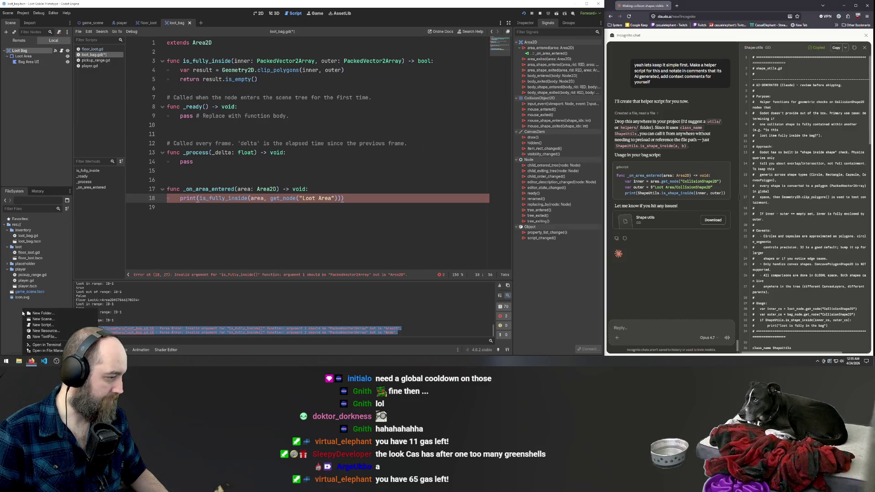
pyautogui.click(54, 325)
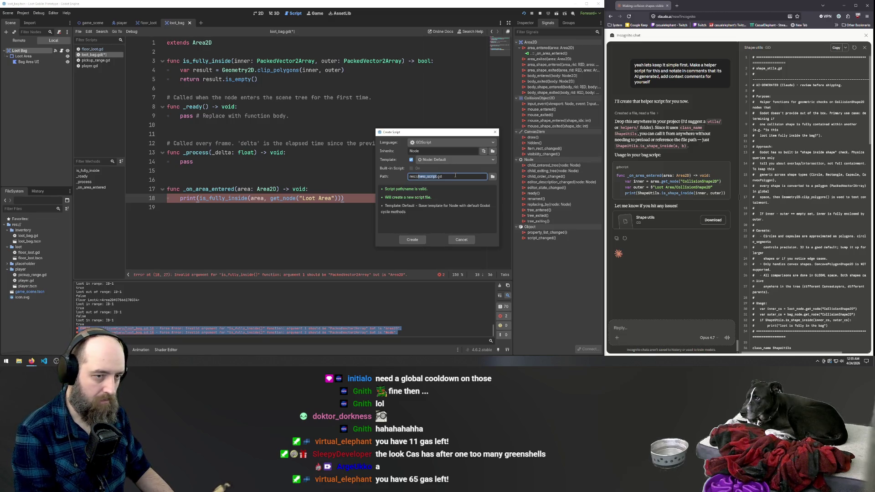
pyautogui.write('util')
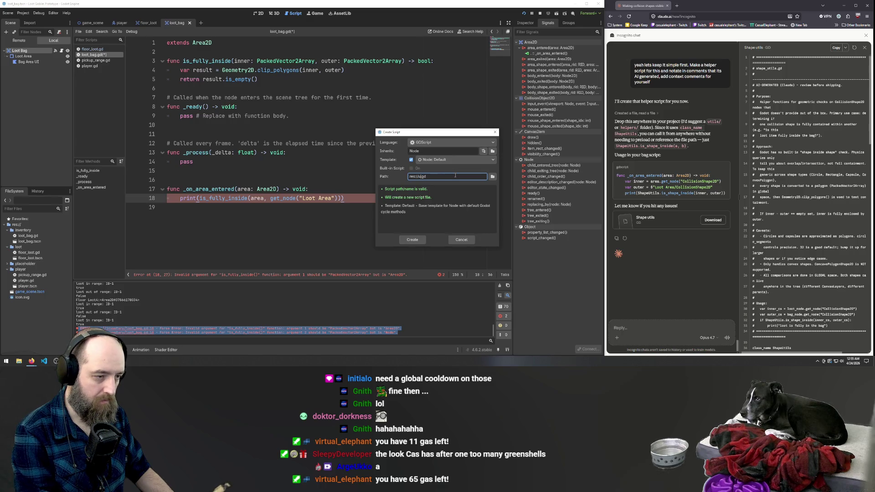
pyautogui.write('s')
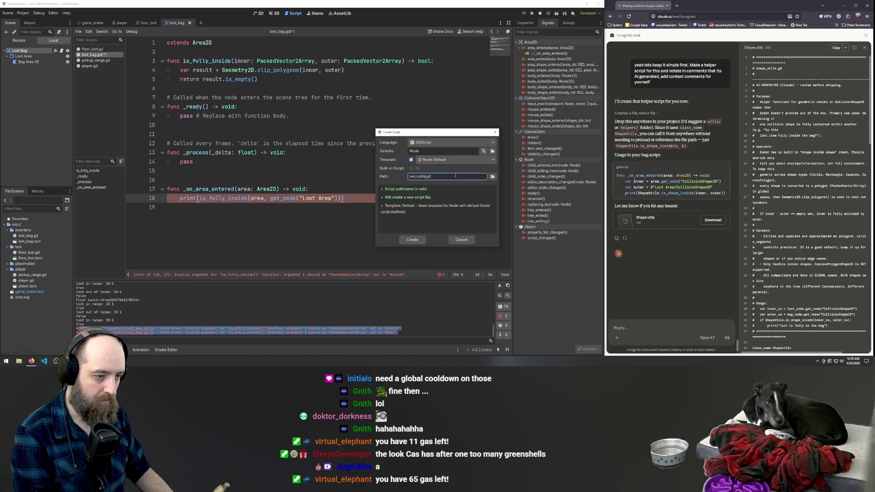
pyautogui.write('/')
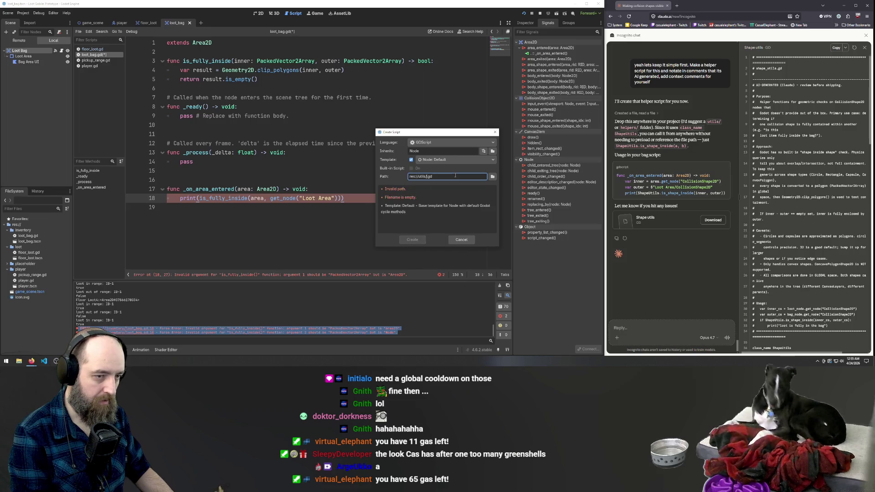
pyautogui.write('sh')
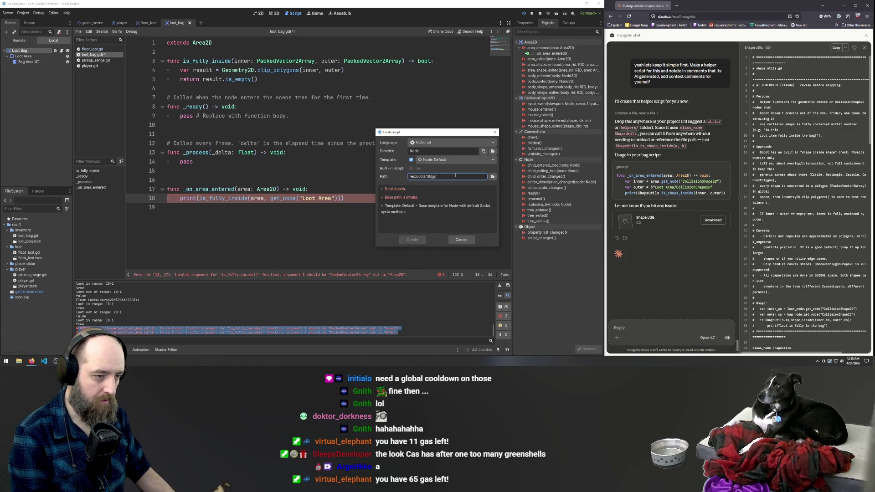
pyautogui.write('ape')
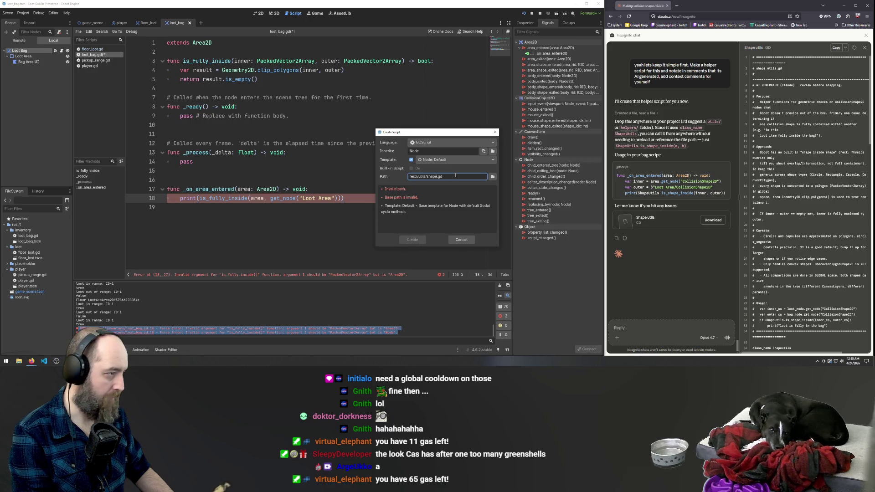
pyautogui.write('_util')
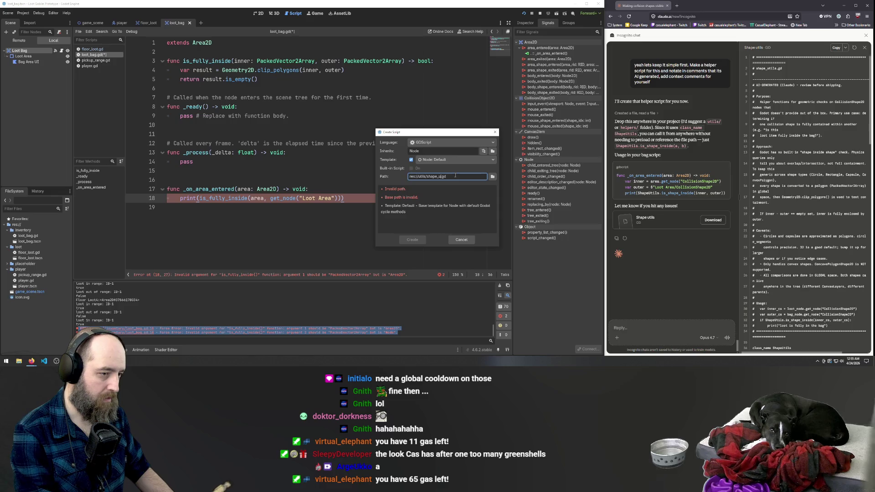
pyautogui.write('s')
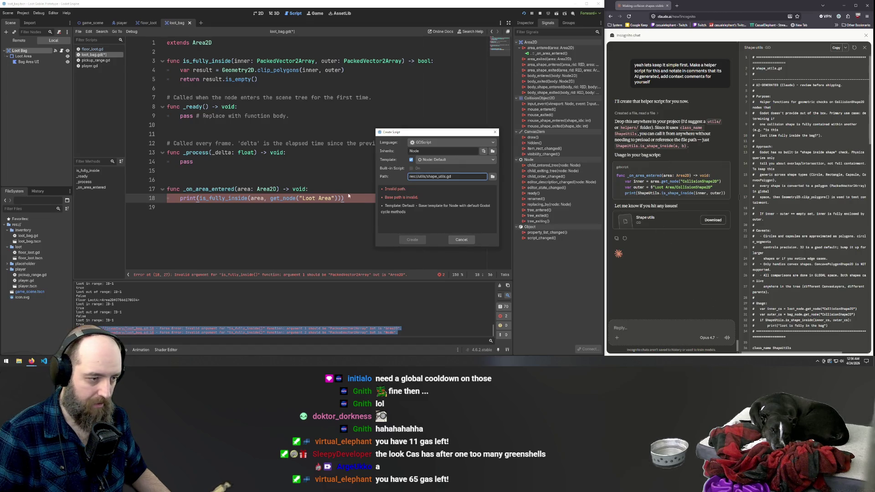
pyautogui.click(436, 189)
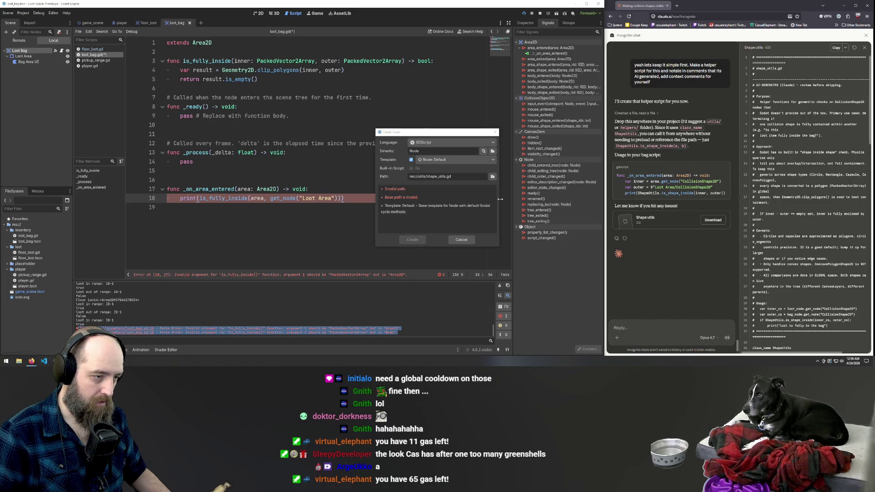
pyautogui.click(492, 176)
# Create a utils folder with shape_utils.gd inside it, then select the template code.
pyautogui.rightClick(449, 158)
pyautogui.click(465, 169)
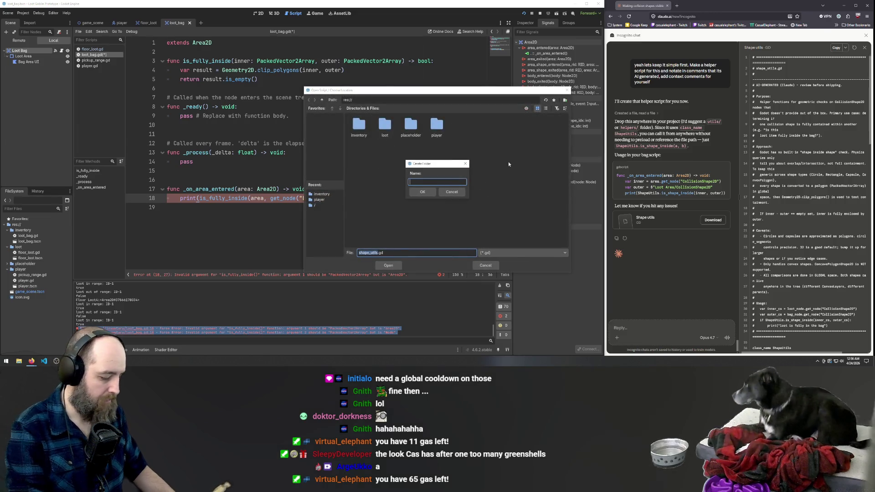
pyautogui.write('utils')
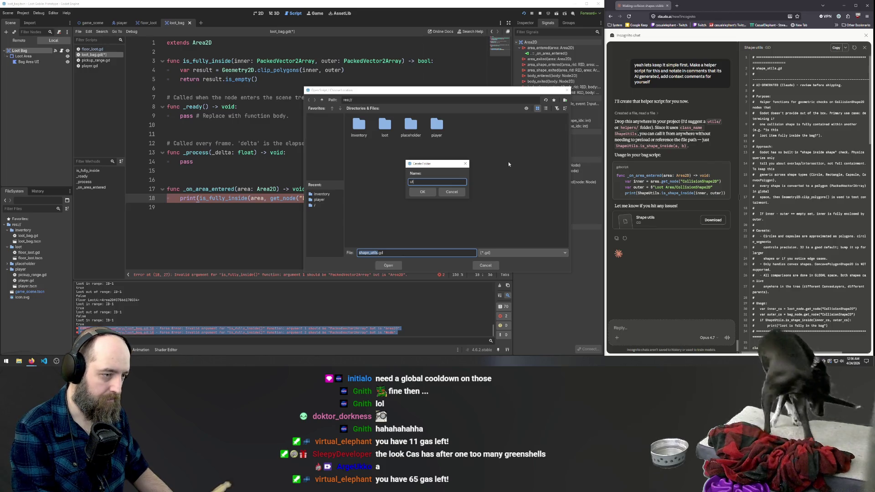
pyautogui.press('Return')
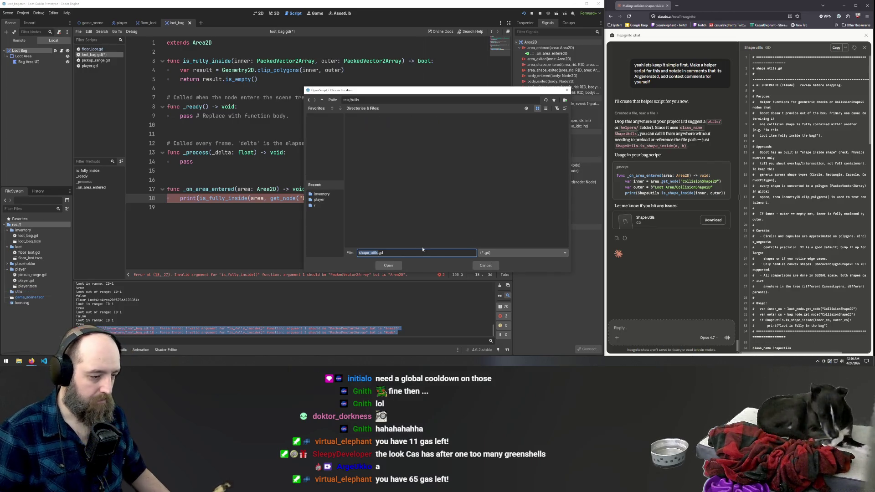
pyautogui.click(385, 267)
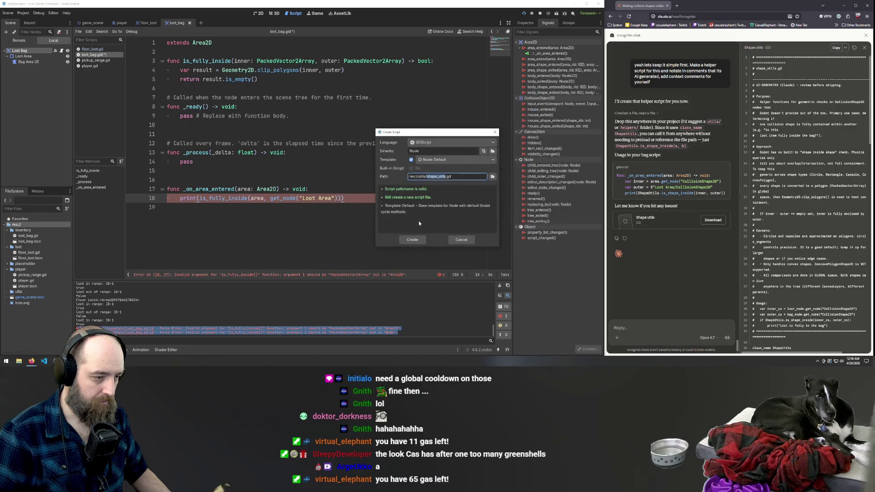
pyautogui.click(412, 240)
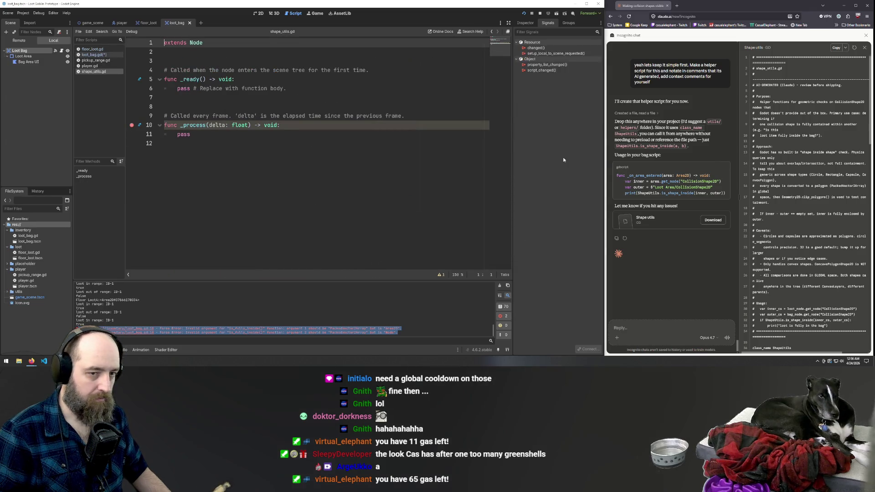
pyautogui.hotkey('ctrl', 'a')
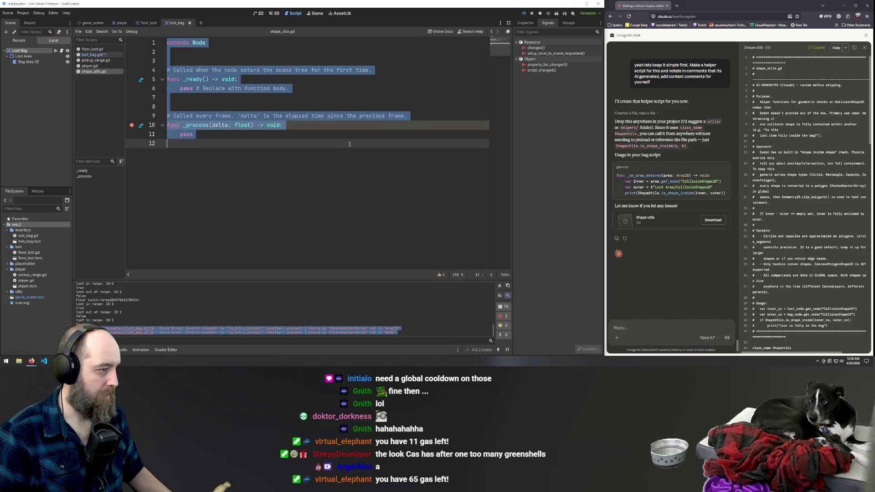
# Paste the ShapeUtils helper code over the template and scroll through it.
pyautogui.hotkey('ctrl', 'v')
pyautogui.scroll(20, 325, 153)
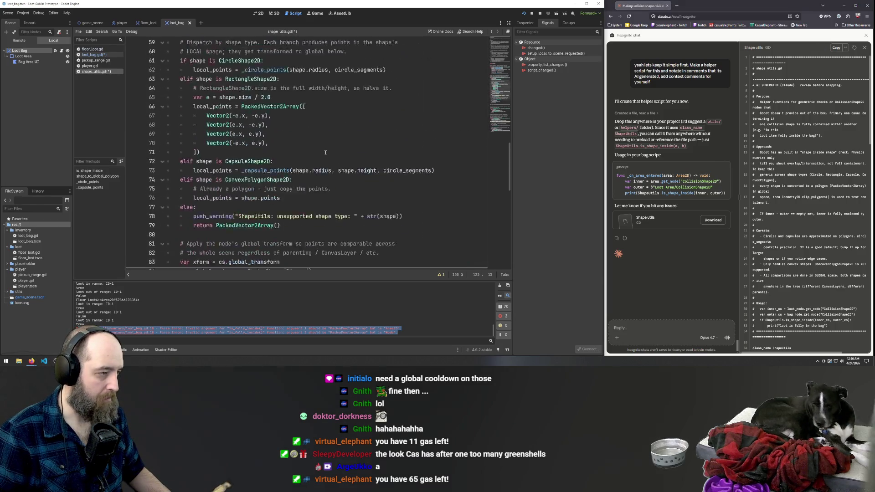
pyautogui.scroll(4, 325, 152)
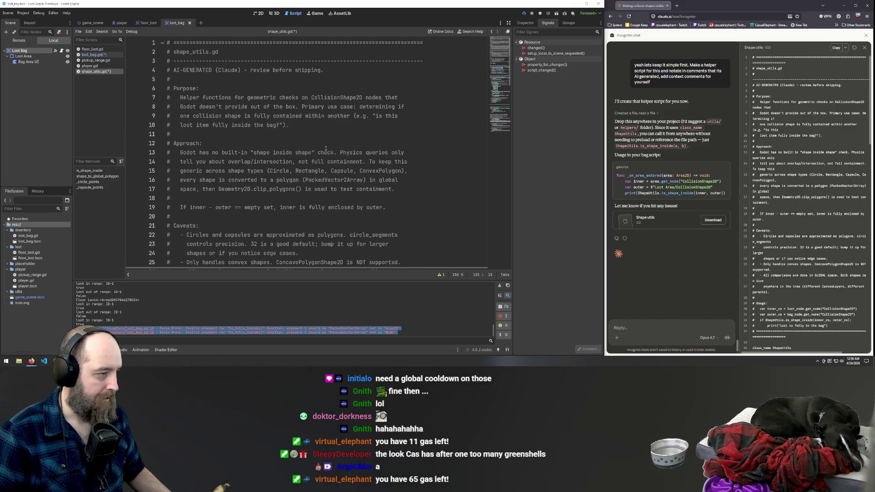
pyautogui.click(328, 117)
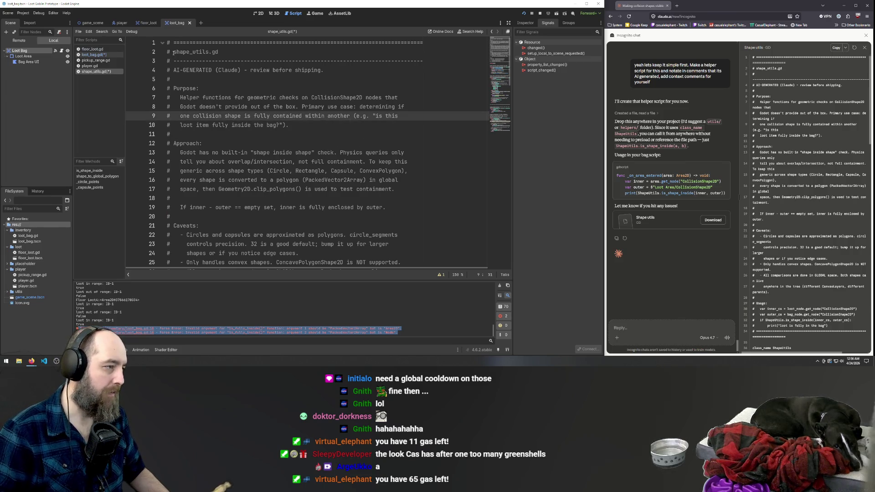
pyautogui.click(336, 72)
pyautogui.scroll(-7, 355, 84)
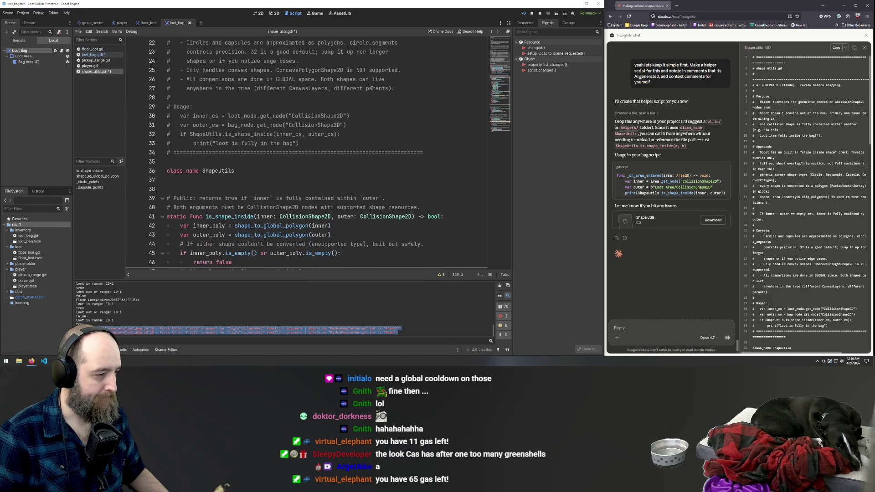
pyautogui.scroll(-4, 372, 88)
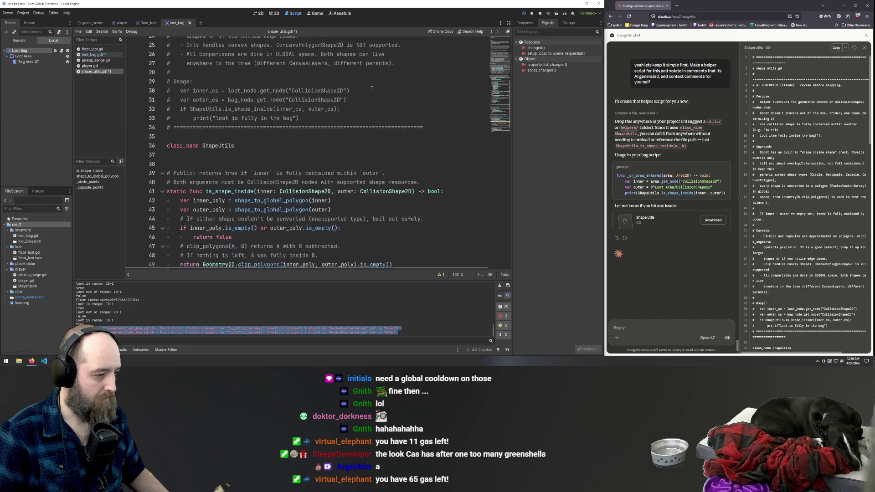
pyautogui.scroll(-20, 372, 88)
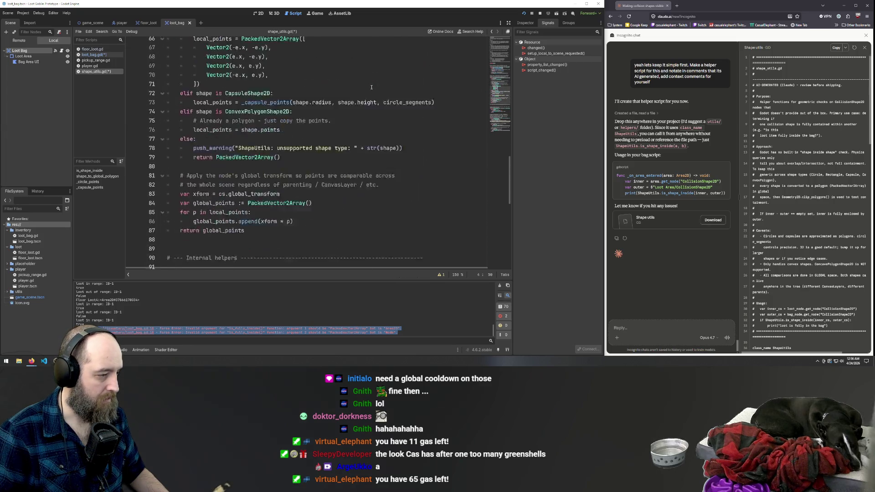
pyautogui.scroll(-2, 372, 88)
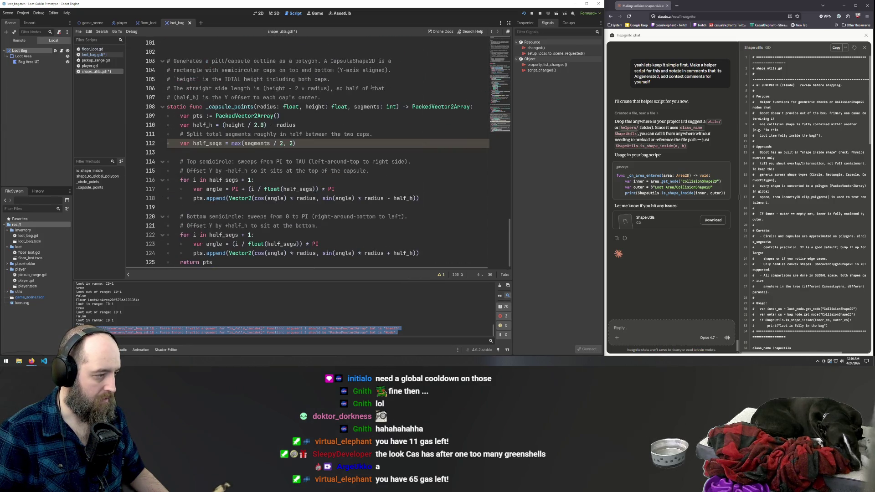
pyautogui.scroll(20, 372, 88)
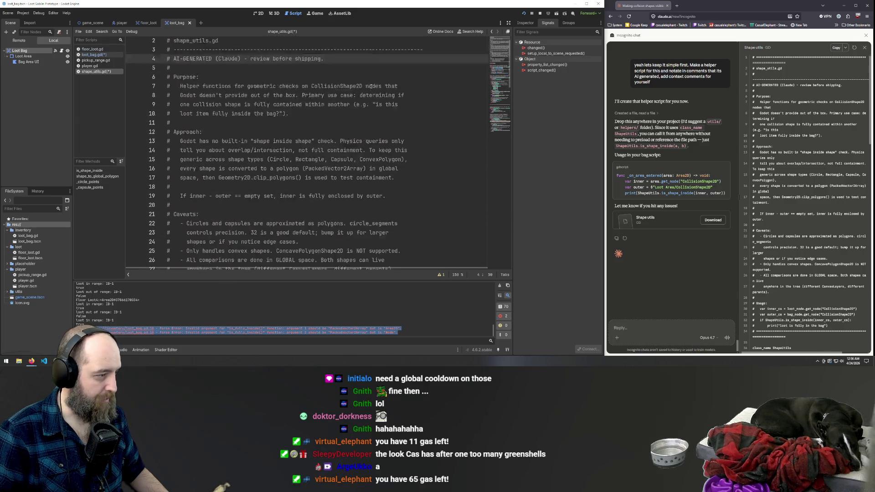
pyautogui.scroll(1, 372, 87)
# Search 'class' to find the ShapeUtils class_name declaration, then save shape_utils.gd.
pyautogui.click(429, 88)
pyautogui.hotkey('ctrl', 'f')
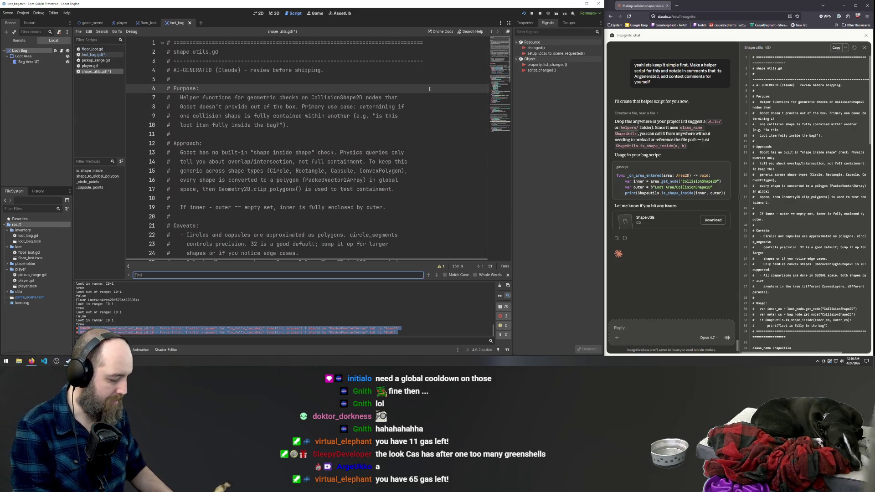
pyautogui.write('class')
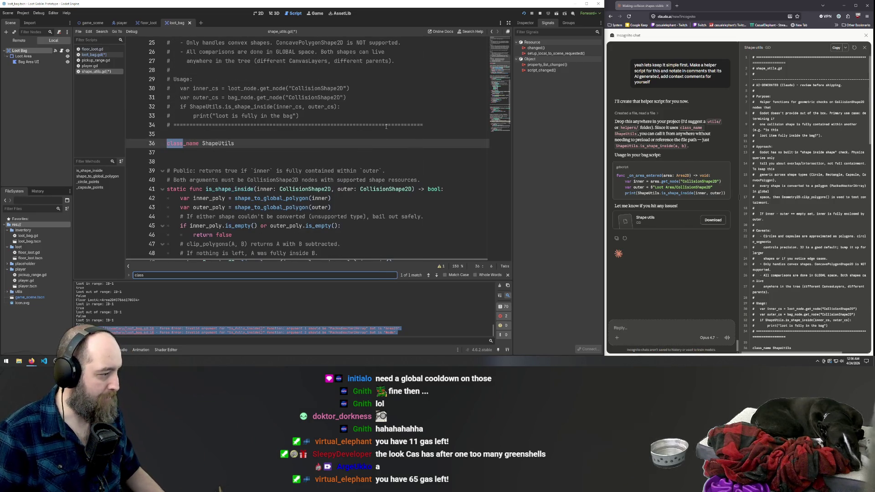
pyautogui.scroll(8, 386, 126)
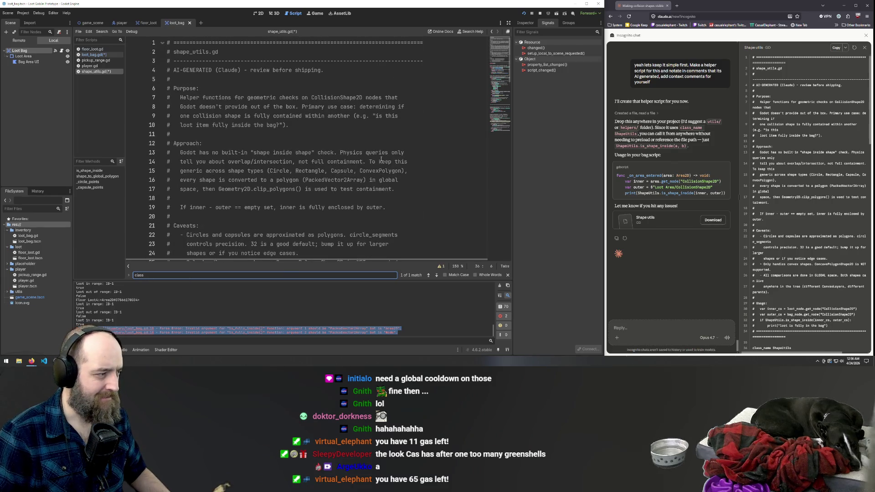
pyautogui.click(338, 98)
pyautogui.hotkey('ctrl', 's')
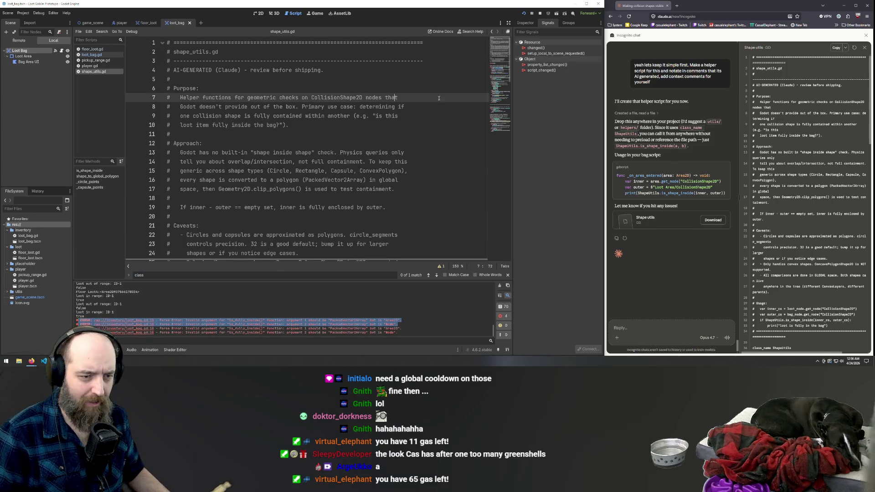
pyautogui.moveTo(712, 195)
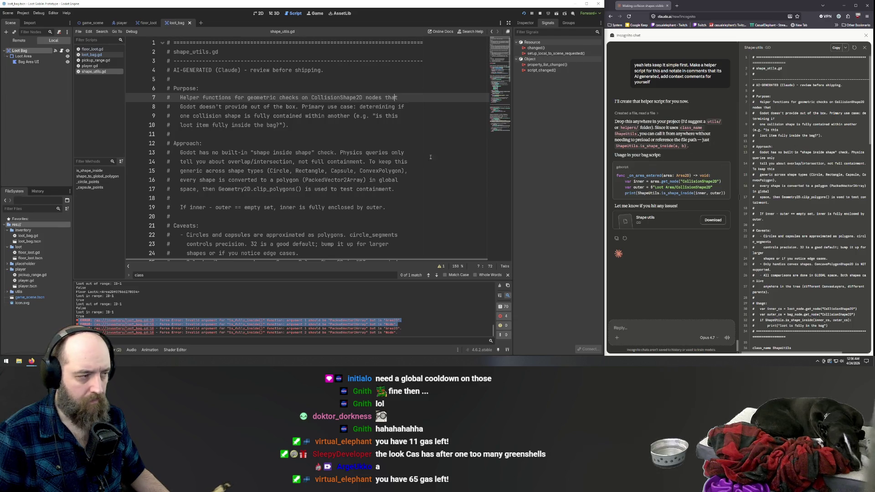
pyautogui.scroll(-10, 443, 155)
pyautogui.scroll(9, 442, 155)
pyautogui.scroll(1, 442, 155)
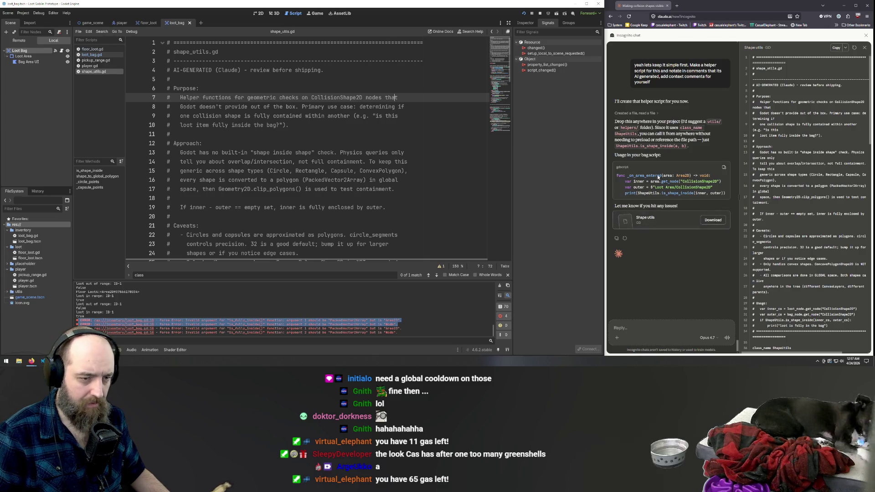
# Close the Shape utils preview and ask Claude how ShapeUtils becomes publicly available.
pyautogui.click(865, 49)
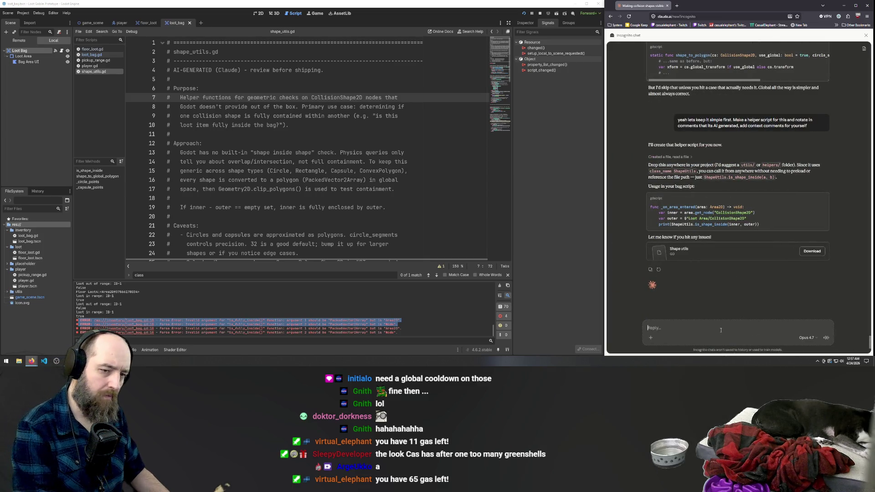
pyautogui.moveTo(822, 202)
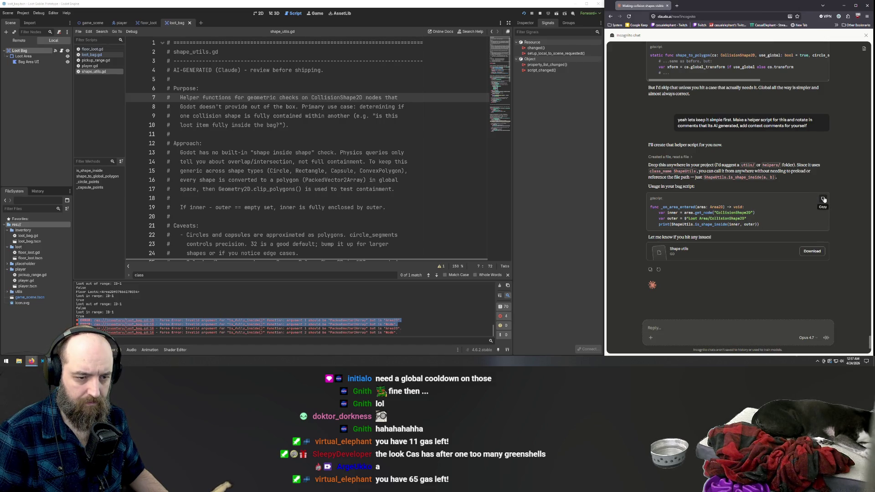
pyautogui.click(270, 166)
pyautogui.scroll(-7, 255, 164)
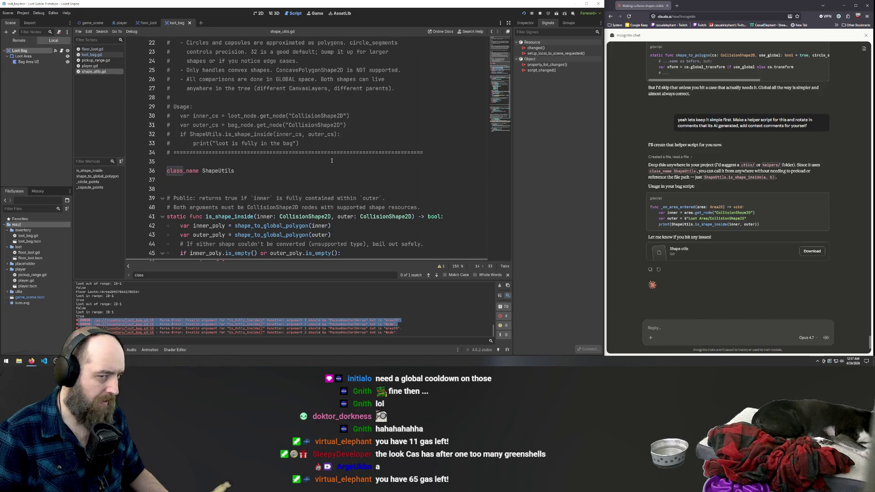
pyautogui.click(678, 329)
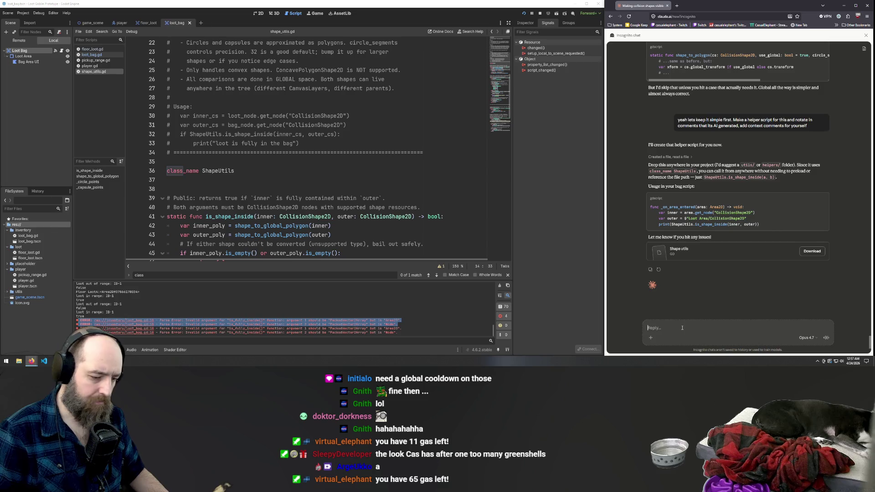
pyautogui.write('Nhow does')
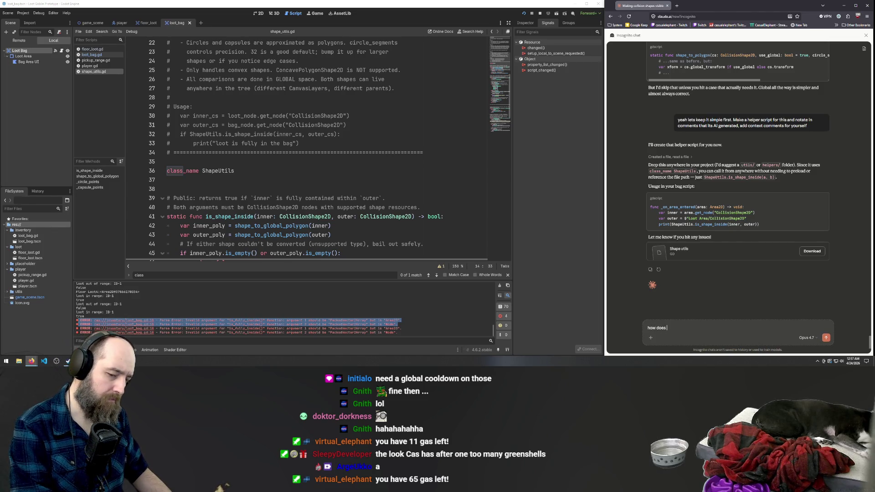
pyautogui.write('made p')
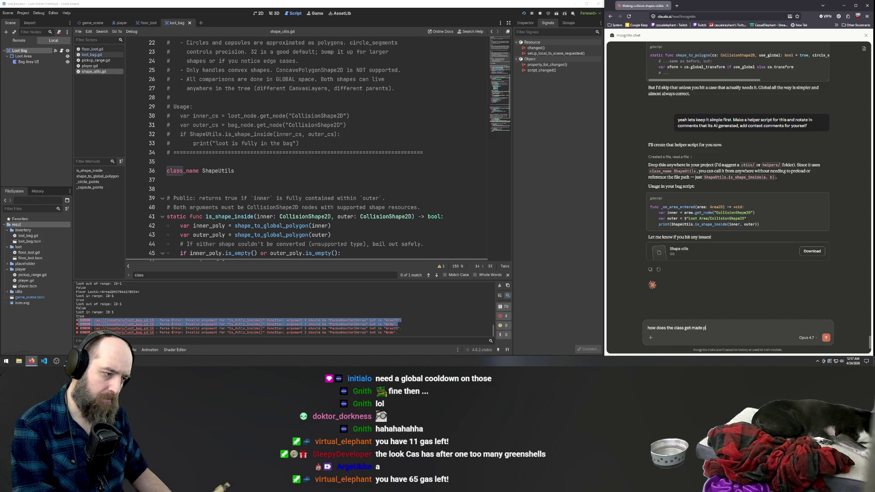
pyautogui.write('ublicly available lik')
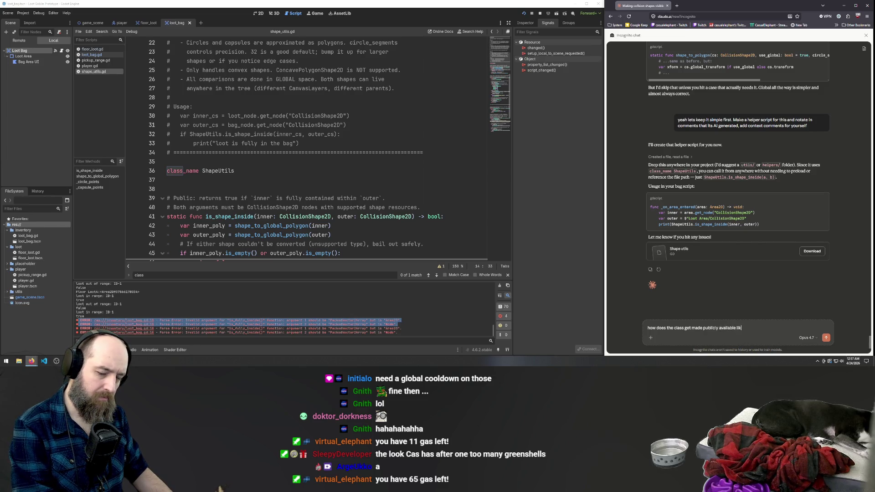
pyautogui.write('e that?')
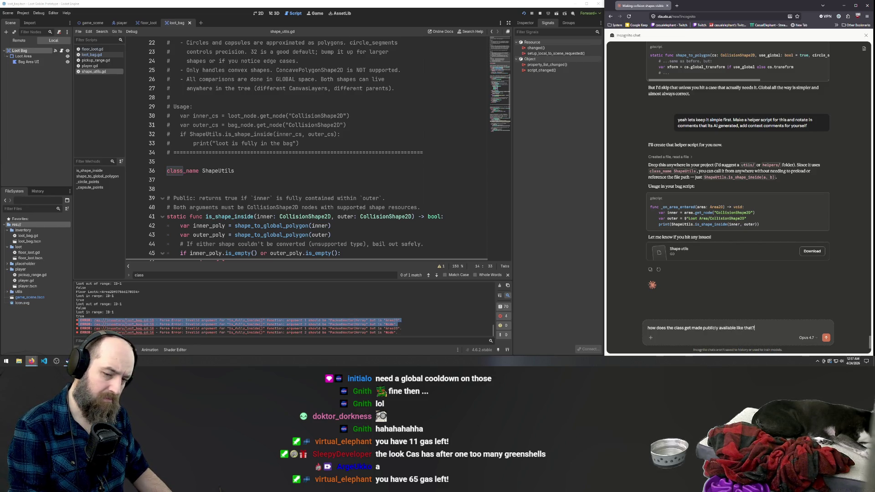
pyautogui.press('Return')
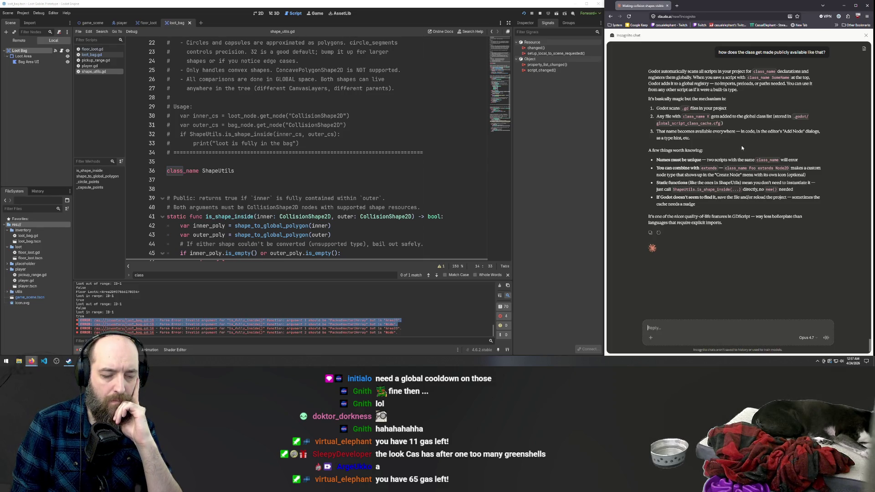
pyautogui.scroll(-1, 338, 172)
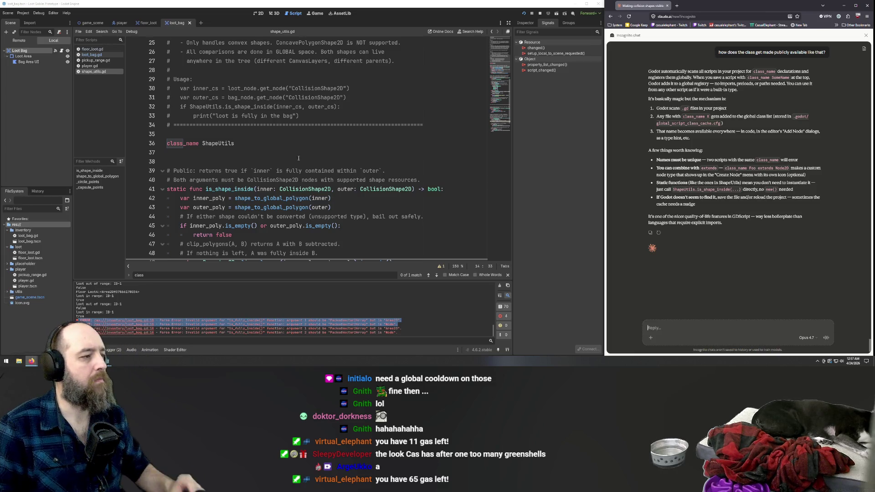
pyautogui.scroll(-10, 347, 166)
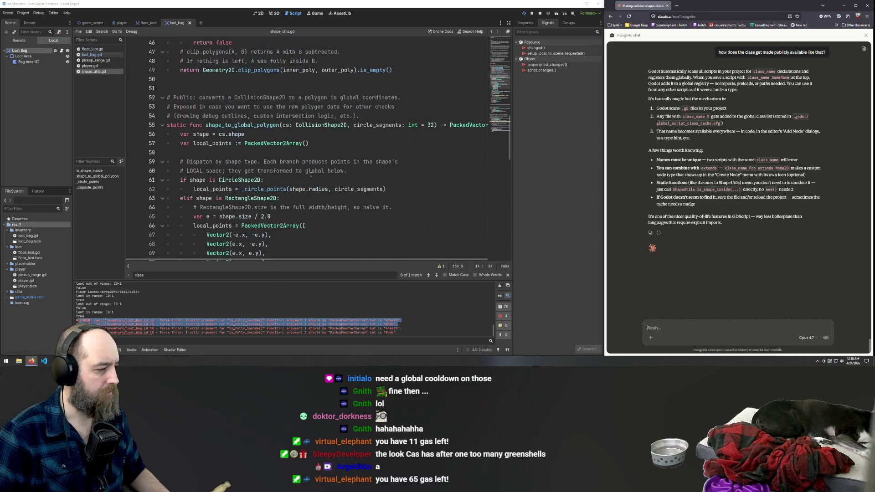
pyautogui.scroll(10, 319, 173)
pyautogui.scroll(-3, 326, 171)
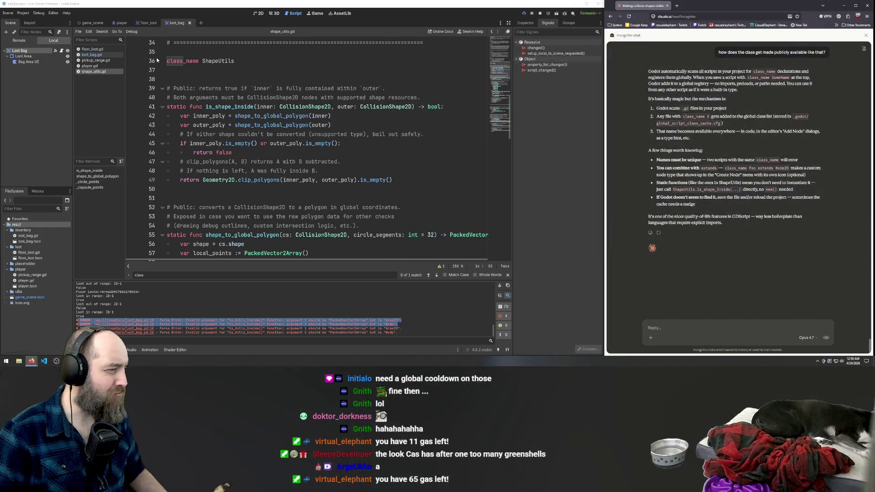
pyautogui.click(92, 54)
pyautogui.click(98, 72)
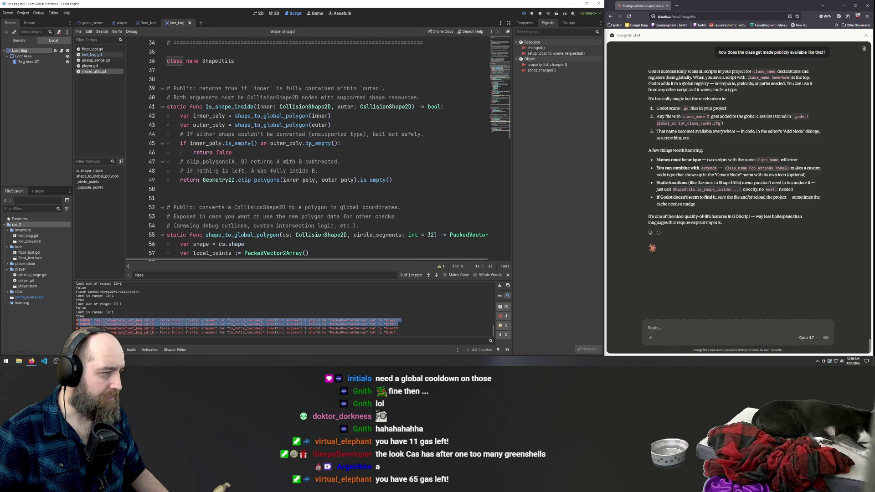
pyautogui.scroll(10, 308, 143)
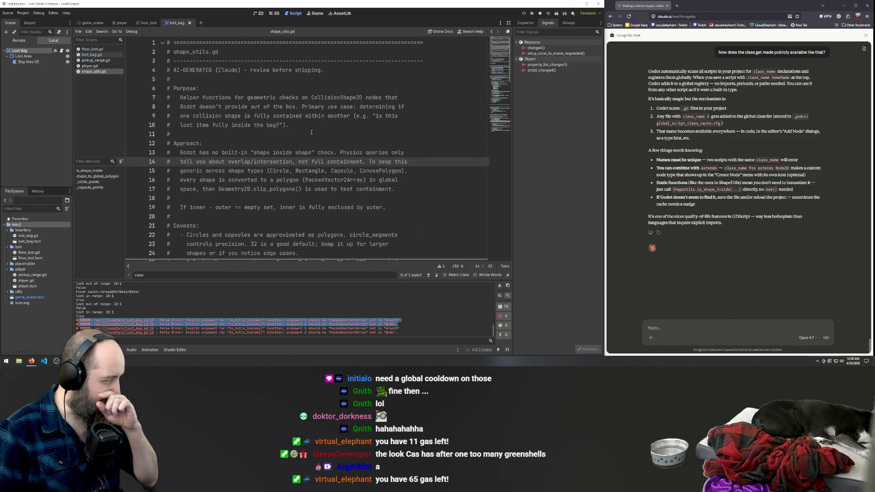
pyautogui.scroll(-20, 311, 133)
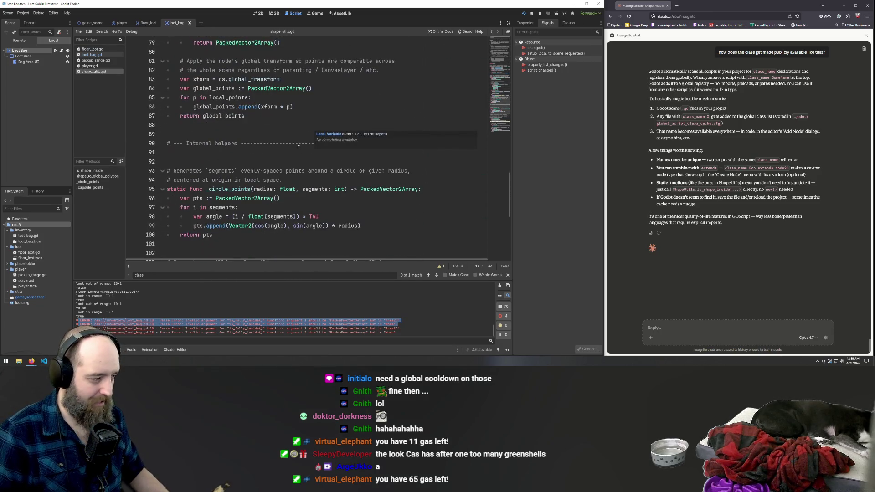
pyautogui.scroll(-8, 298, 147)
pyautogui.scroll(20, 272, 149)
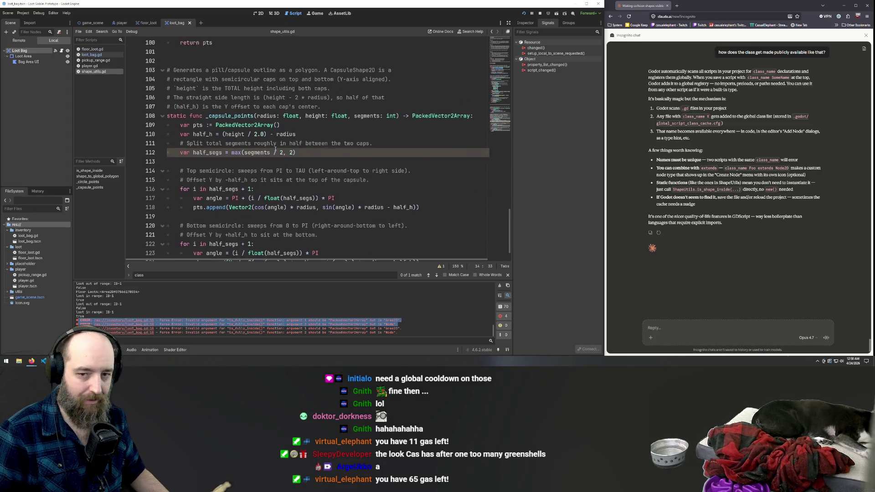
pyautogui.scroll(11, 275, 148)
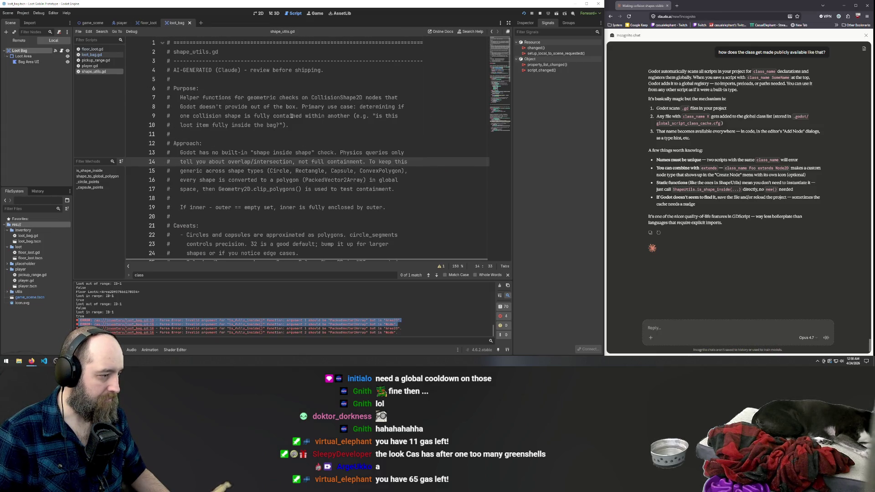
pyautogui.scroll(-1, 292, 116)
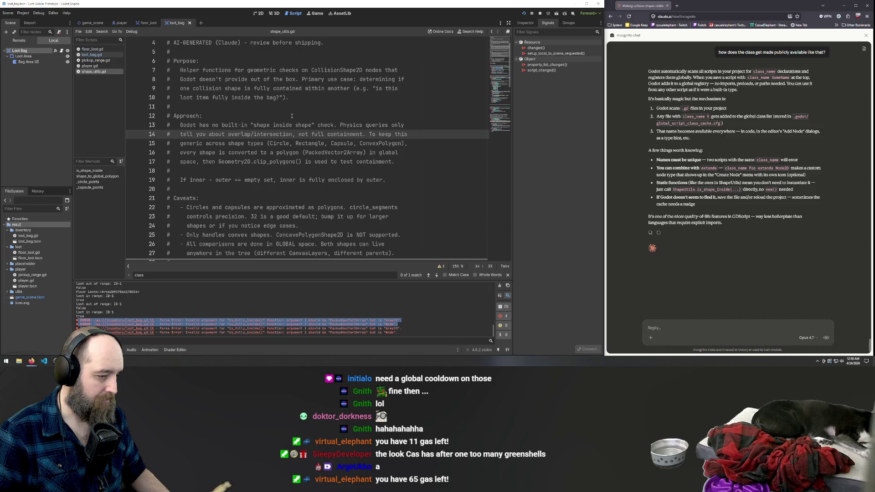
pyautogui.scroll(-1, 292, 116)
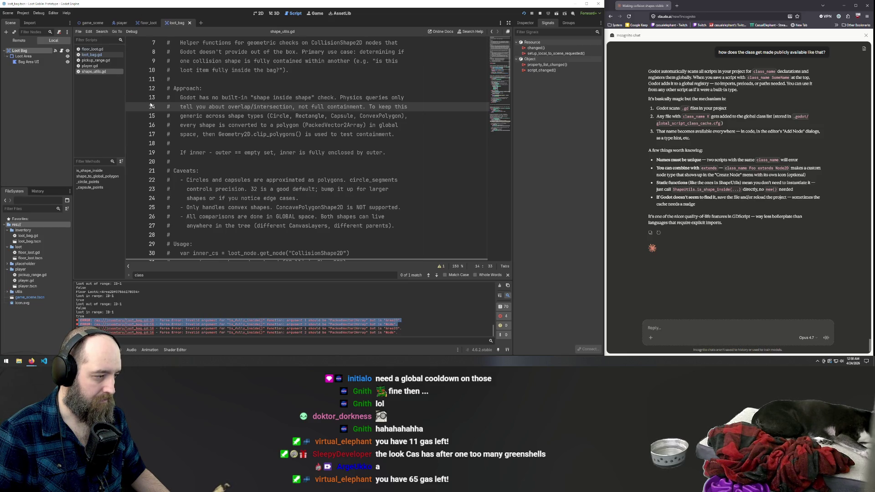
pyautogui.scroll(-1, 294, 134)
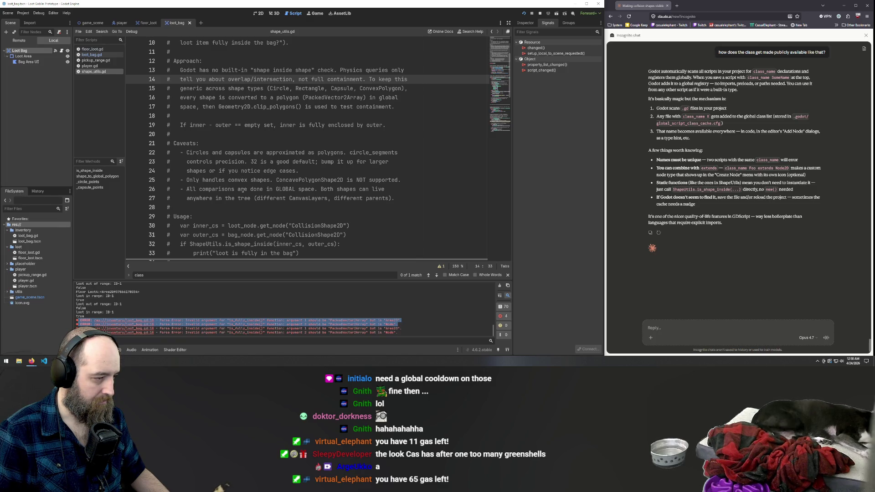
pyautogui.click(300, 180)
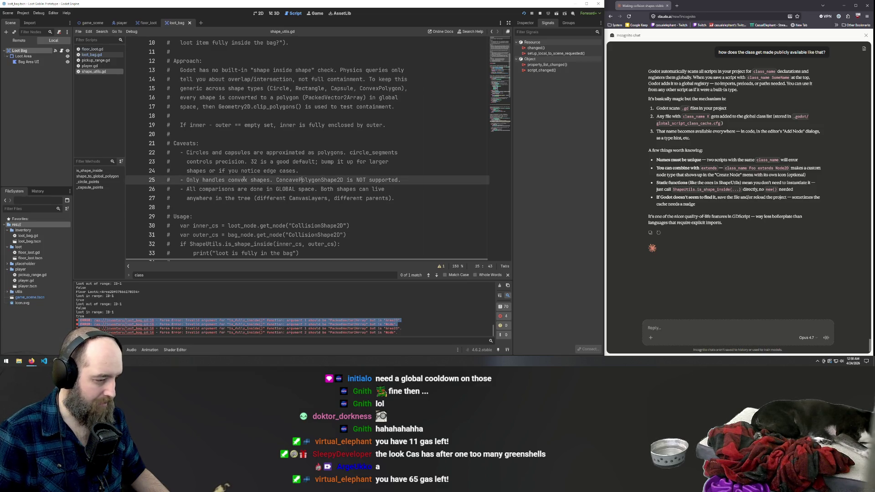
pyautogui.scroll(-1, 232, 159)
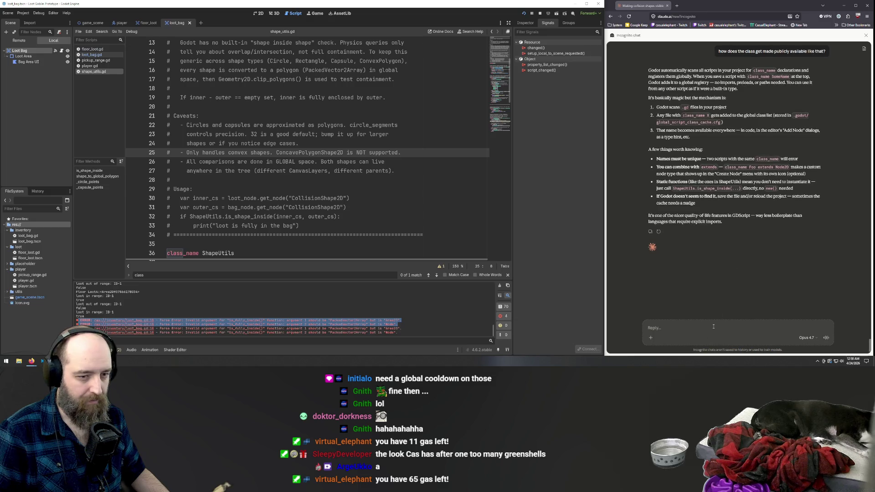
pyautogui.click(694, 333)
# Ask Claude for concave support as a loot shape utility under the loot folder.
pyautogui.write('we need conc')
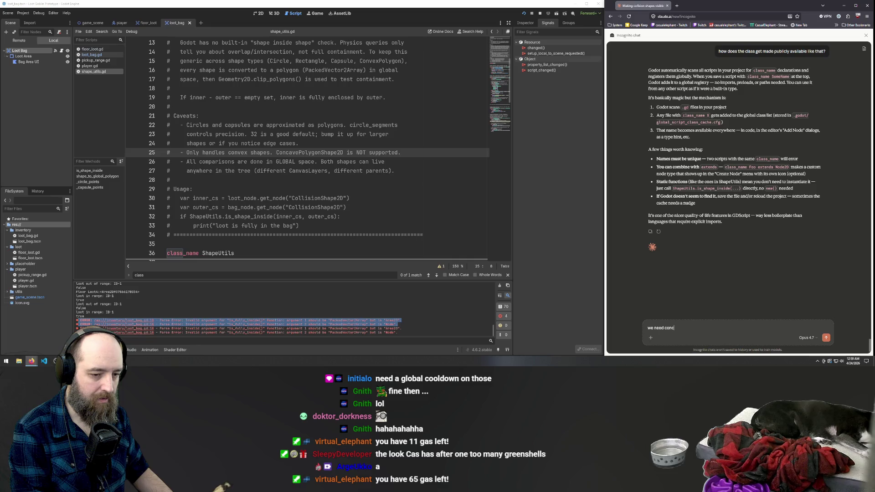
pyautogui.write('ave s')
pyautogui.write('upport.')
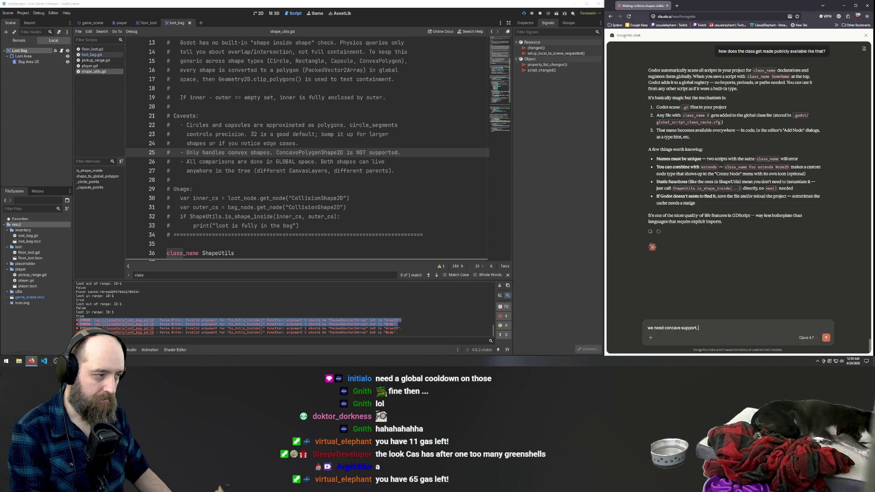
pyautogui.press('BackSpace')
pyautogui.write(', lets chang')
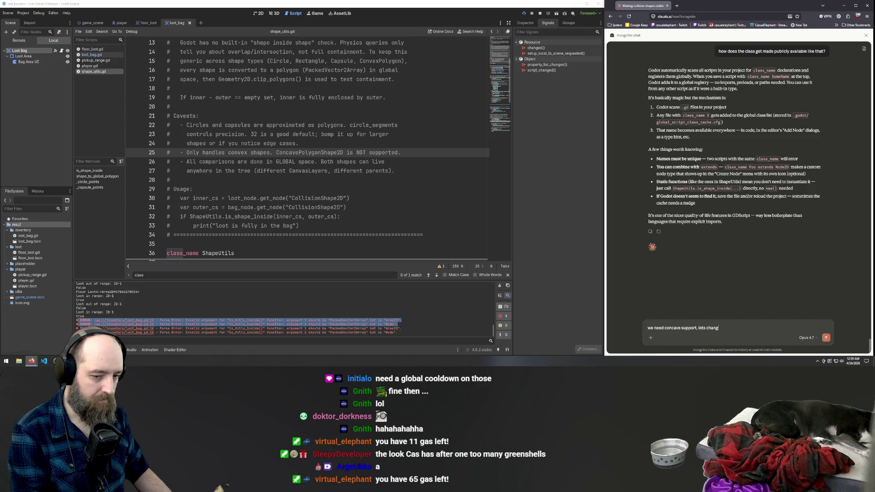
pyautogui.write(' lot')
pyautogui.write('it into a')
pyautogui.write(' loo')
pyautogui.write('shape ut')
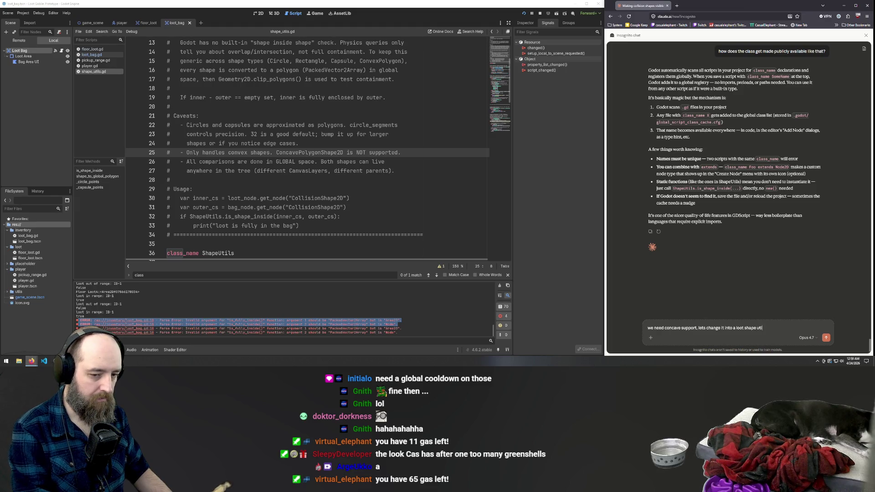
pyautogui.write('ility')
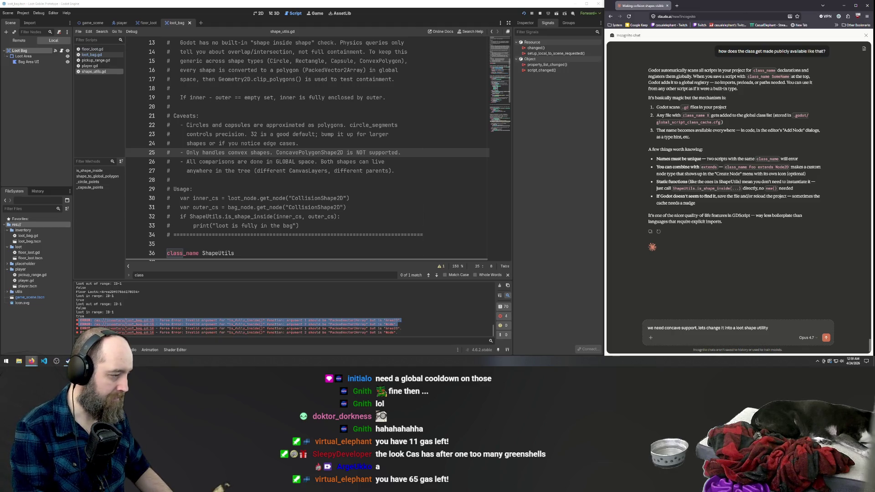
pyautogui.write(' and put it under lo')
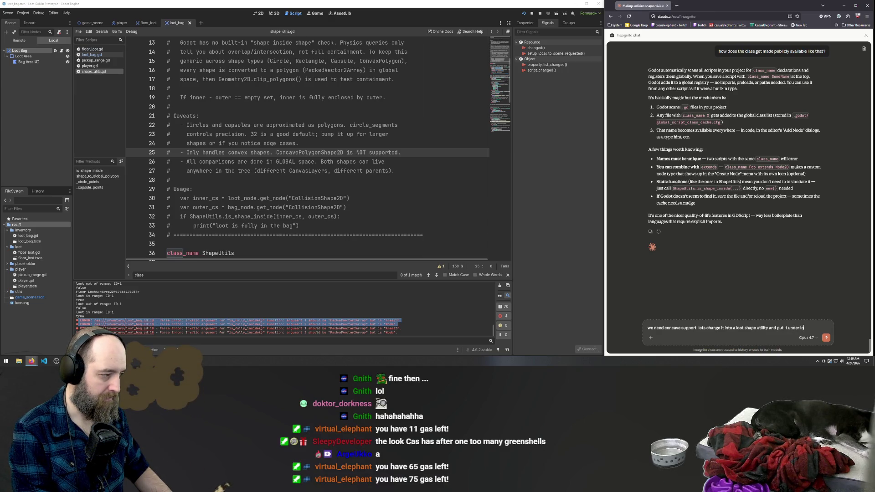
pyautogui.write('t')
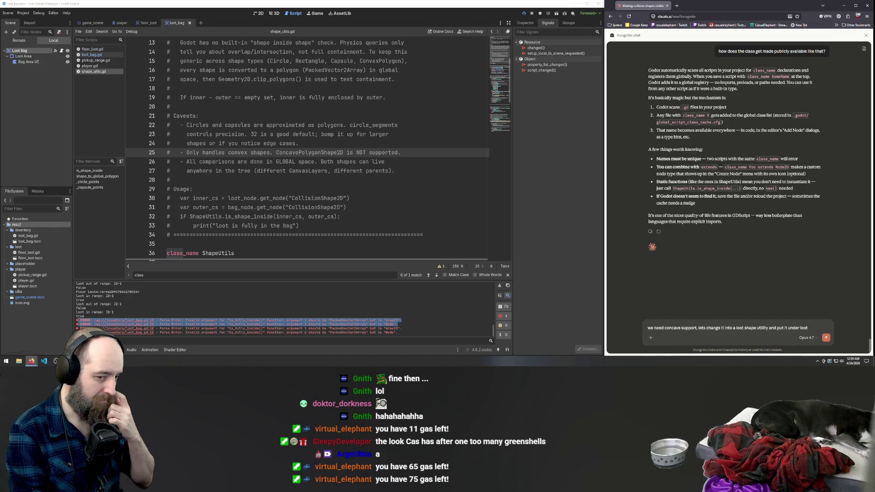
pyautogui.press('BackSpace')
pyautogui.press('BackSpace')
pyautogui.press('BackSpace')
pyautogui.press('BackSpace')
pyautogui.press('BackSpace')
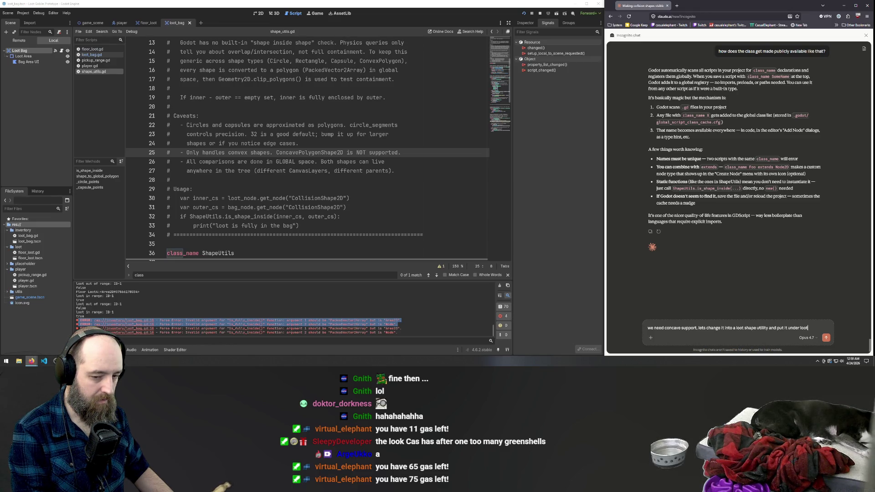
pyautogui.write('in the folder structure')
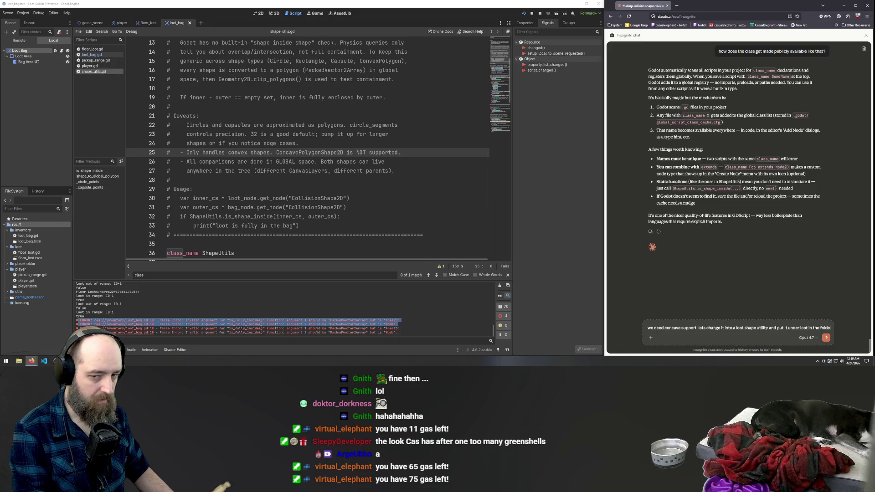
pyautogui.press('Return')
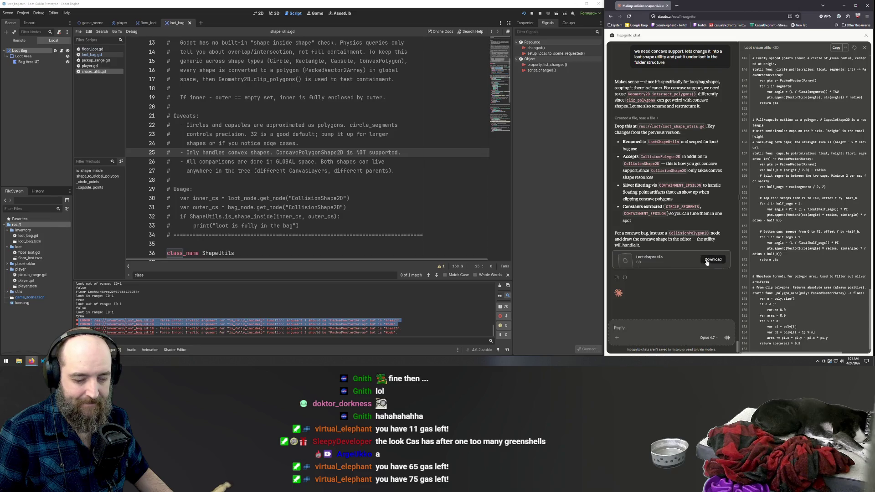
# Copy the generated loot_shape_utils.gd code from Claude's reply.
pyautogui.click(837, 47)
# Replace all of shape_utils.gd with Claude's concave-capable LootShapeUtils code and scroll through it.
pyautogui.click(414, 142)
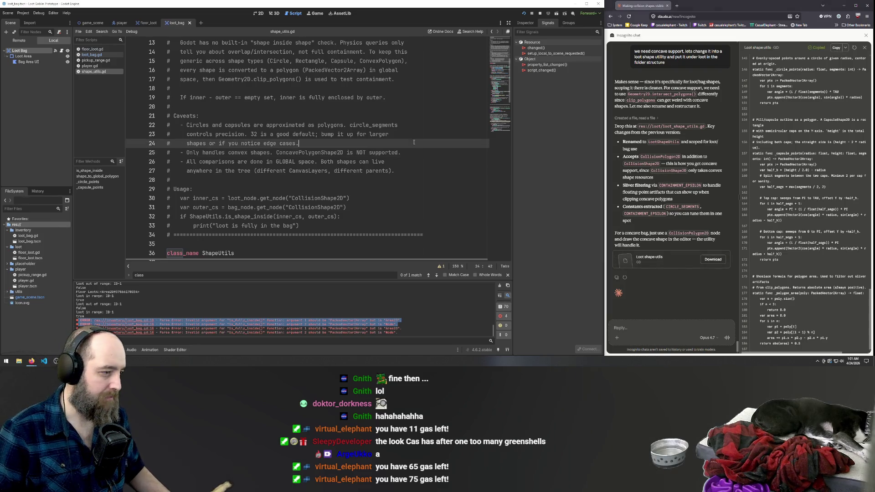
pyautogui.hotkey('ctrl', 'a')
pyautogui.hotkey('ctrl', 'v')
pyautogui.scroll(10, 406, 178)
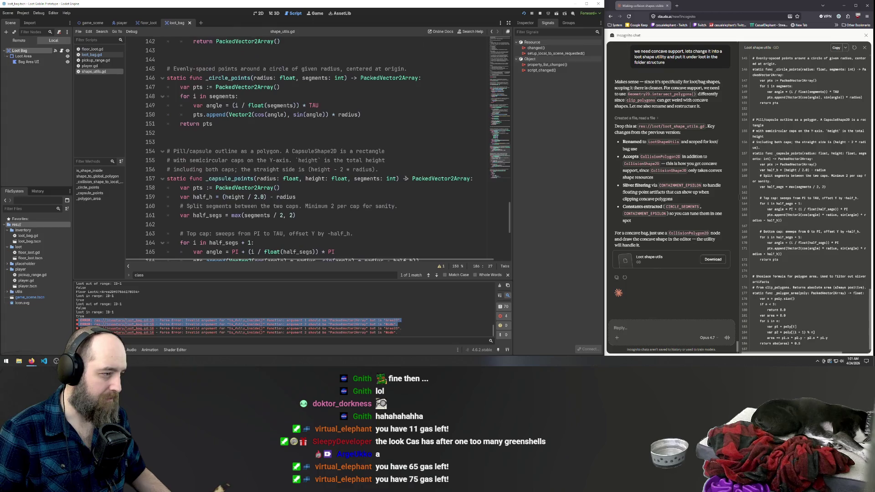
pyautogui.scroll(-2, 408, 181)
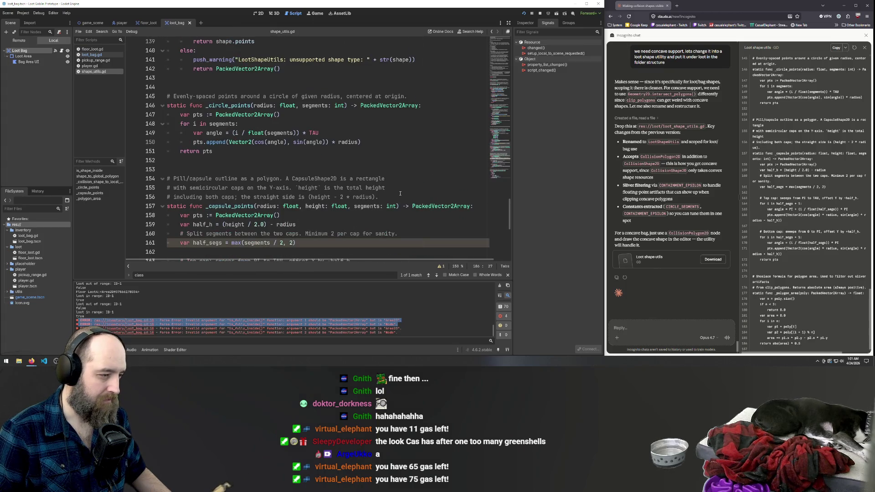
pyautogui.moveTo(510, 222)
pyautogui.mouseDown()
pyautogui.moveTo(510, 251)
pyautogui.moveTo(505, 91)
pyautogui.mouseUp()
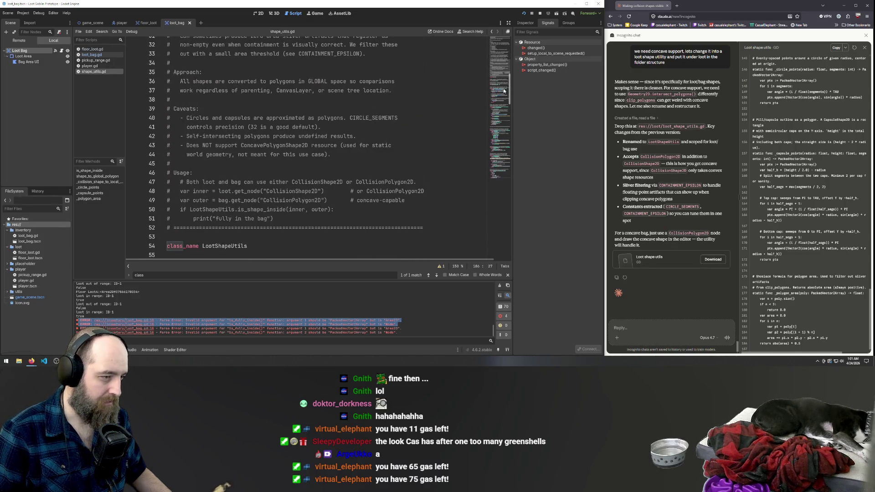
pyautogui.scroll(-1, 504, 91)
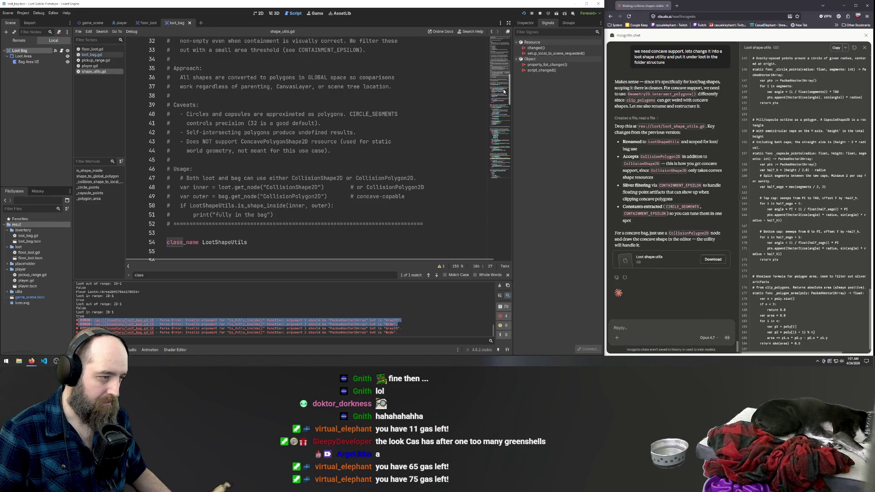
pyautogui.scroll(-1, 504, 91)
pyautogui.scroll(-1, 505, 92)
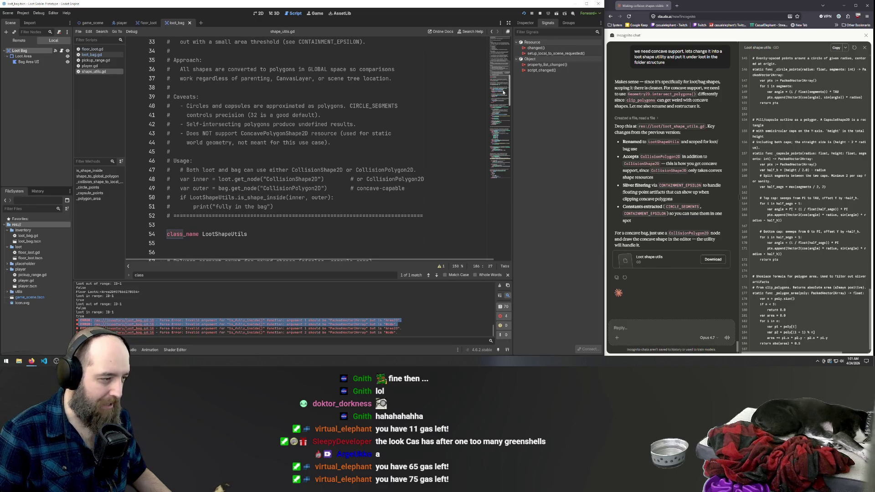
pyautogui.scroll(-1, 236, 177)
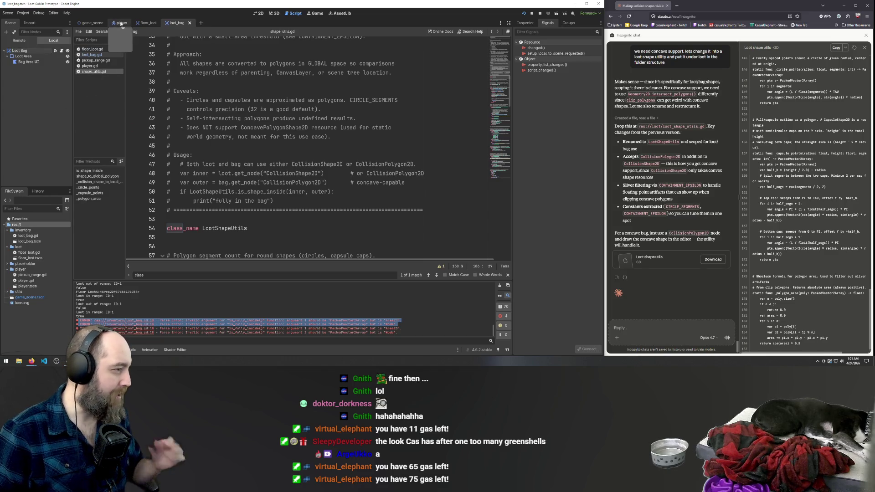
# Switch to the 2D view and select the Bag Area UI node, keeping its name unchanged.
pyautogui.click(259, 13)
pyautogui.click(30, 63)
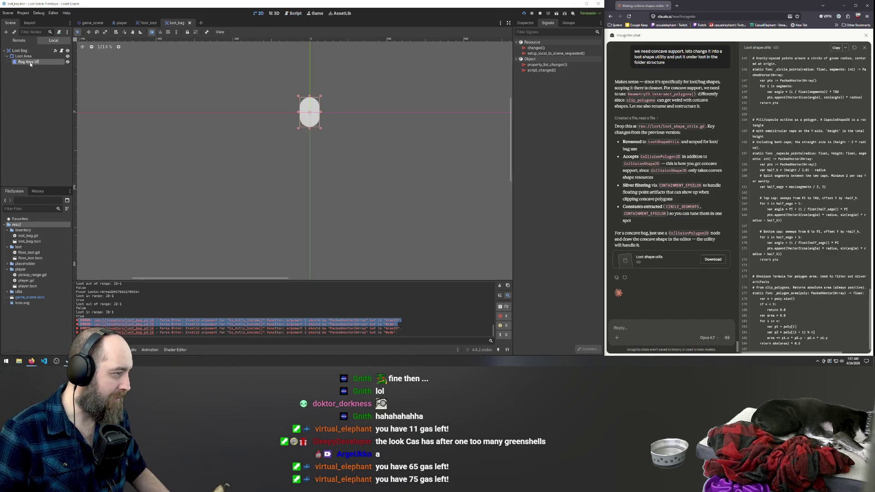
pyautogui.doubleClick(15, 64)
pyautogui.press('Escape')
# Search Add Child Node under Bag Area UI for concave, shape and area node types.
pyautogui.rightClick(17, 64)
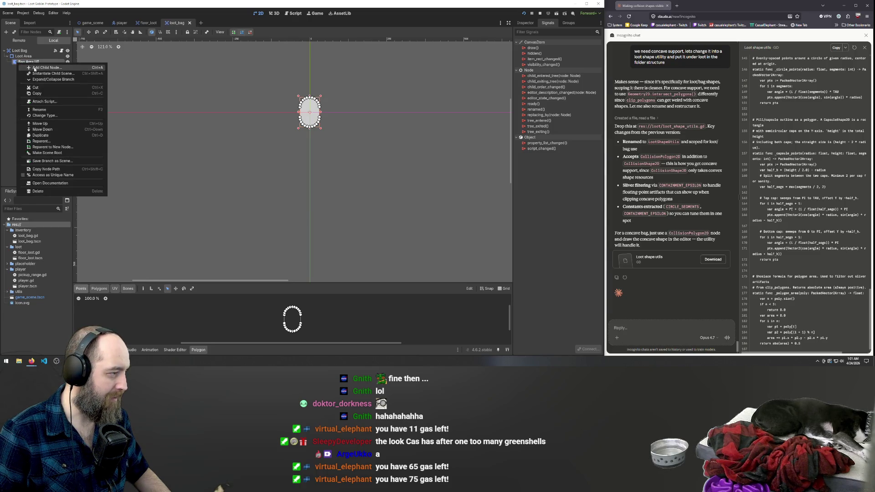
pyautogui.click(34, 67)
pyautogui.write('conc')
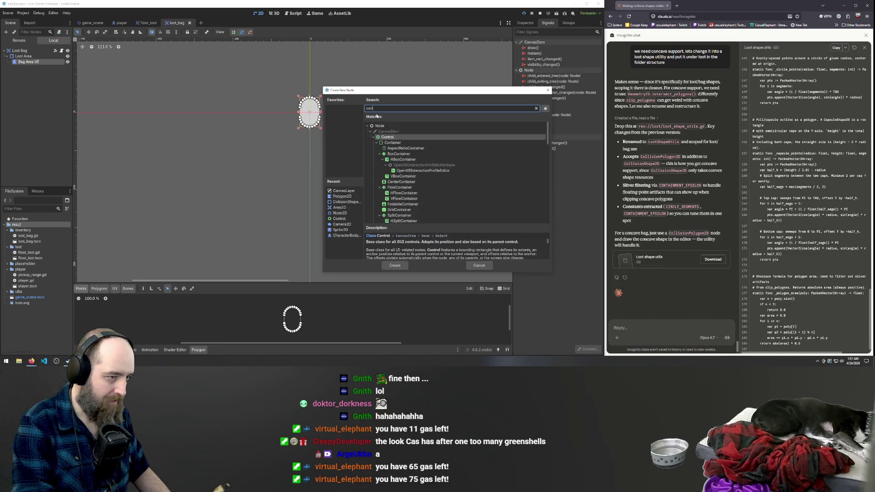
pyautogui.press('BackSpace')
pyautogui.press('BackSpace')
pyautogui.press('BackSpace')
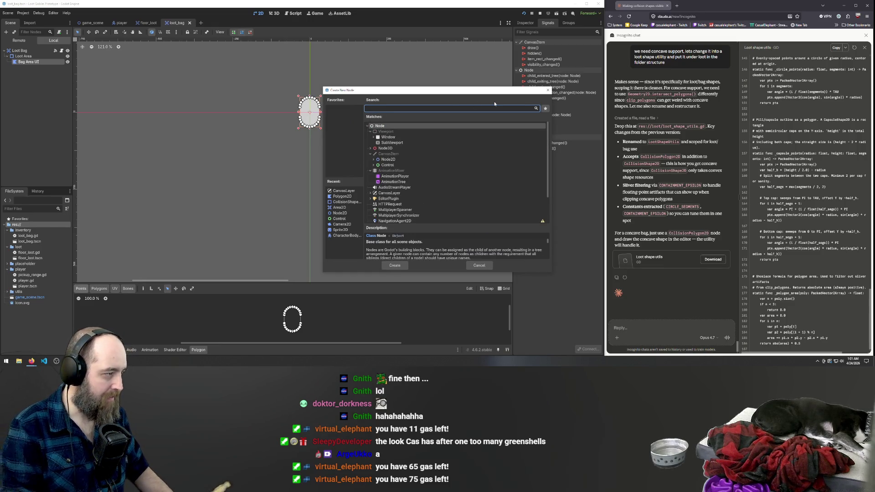
pyautogui.write('sha')
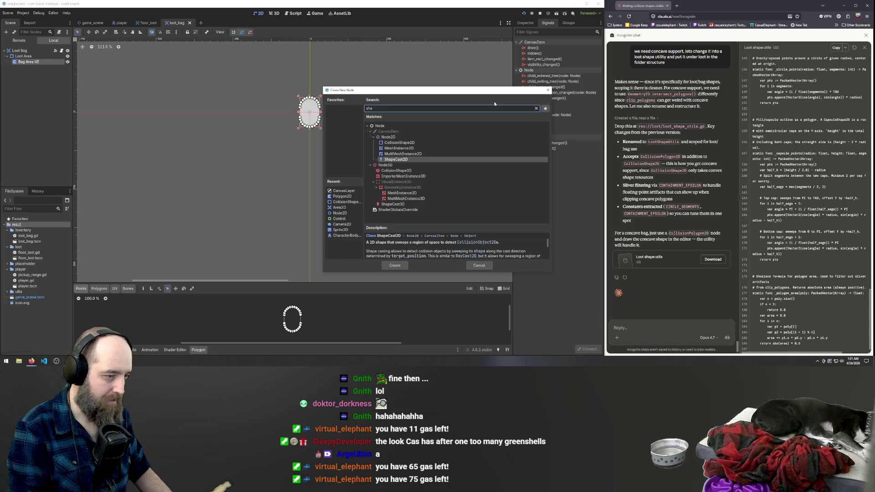
pyautogui.press('BackSpace')
pyautogui.press('BackSpace')
pyautogui.press('BackSpace')
pyautogui.write('area')
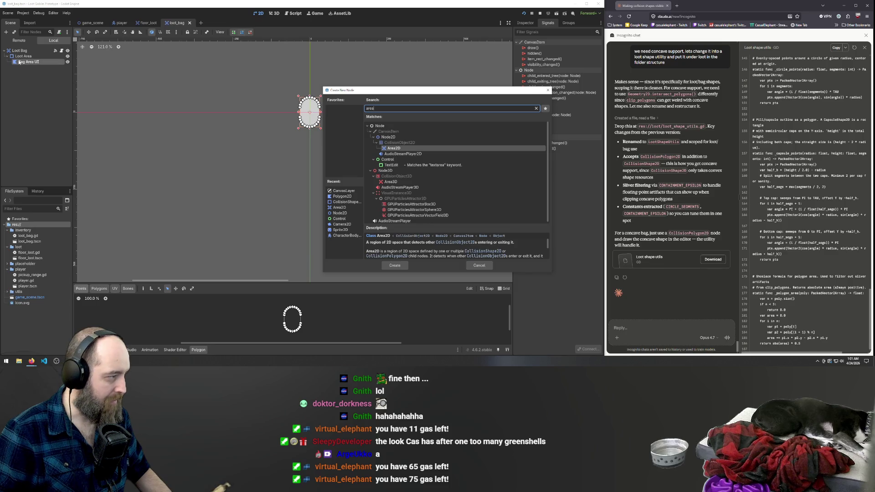
pyautogui.press('BackSpace')
pyautogui.press('BackSpace')
pyautogui.press('BackSpace')
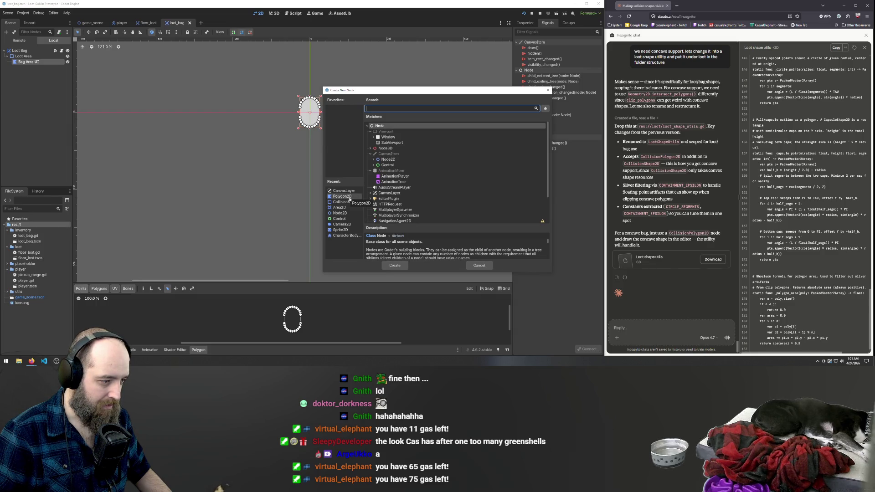
# Browse Polygon2D, CollisionShape2D and Area2D, cancel without adding, and move Bag Area UI under Loot Bag.
pyautogui.click(344, 199)
pyautogui.click(346, 203)
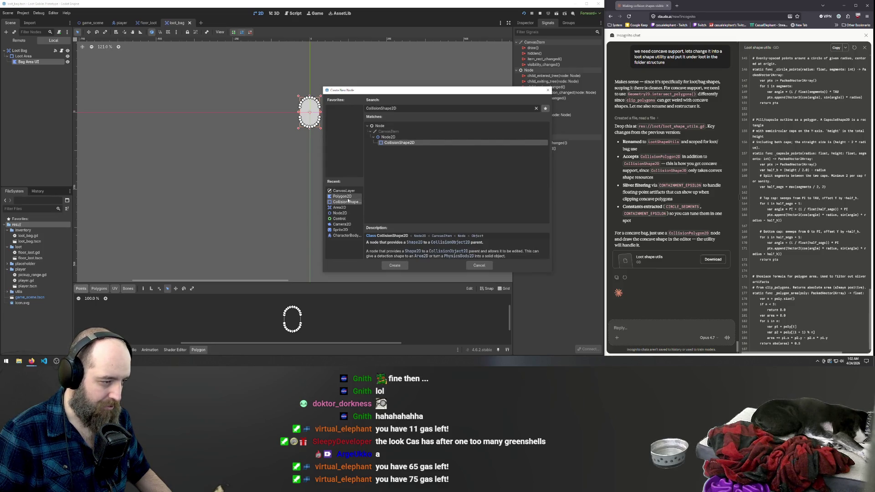
pyautogui.click(344, 208)
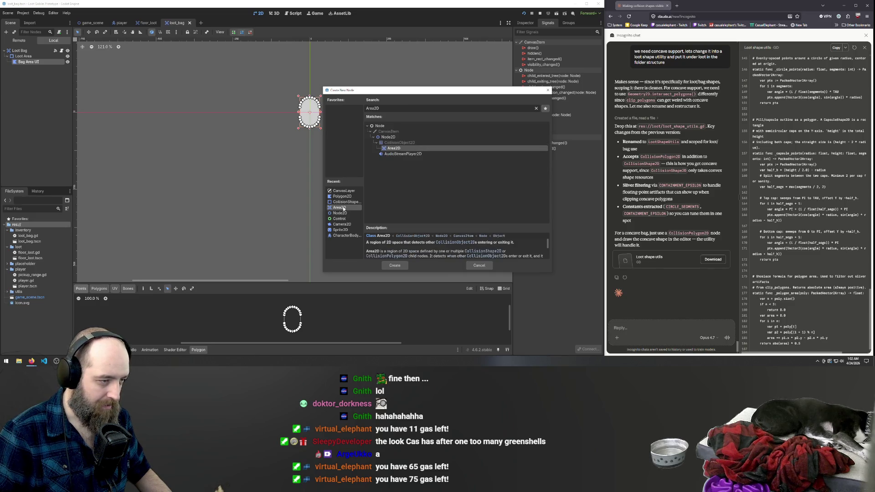
pyautogui.click(344, 197)
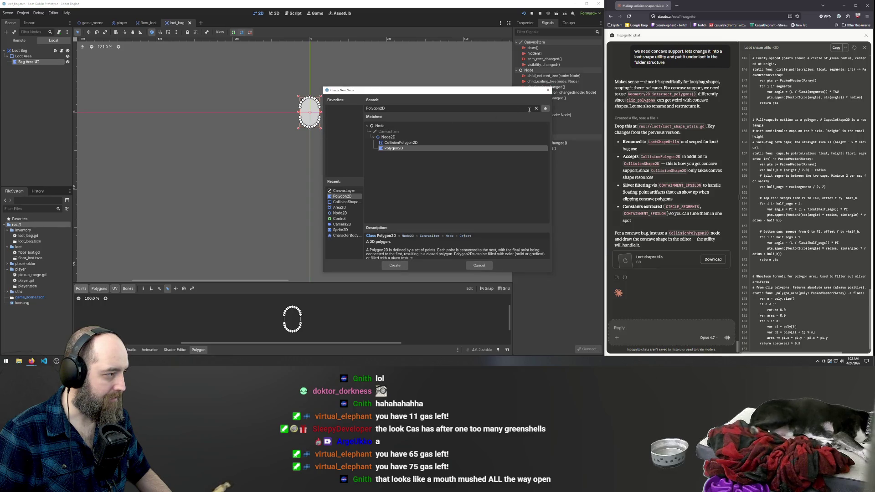
pyautogui.click(12, 71)
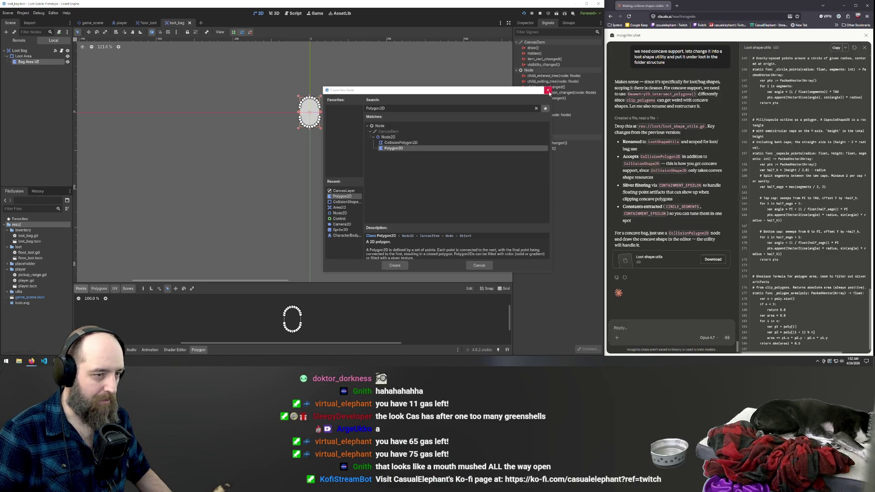
pyautogui.click(548, 90)
pyautogui.moveTo(19, 62); pyautogui.dragTo(21, 51)
pyautogui.click(21, 56)
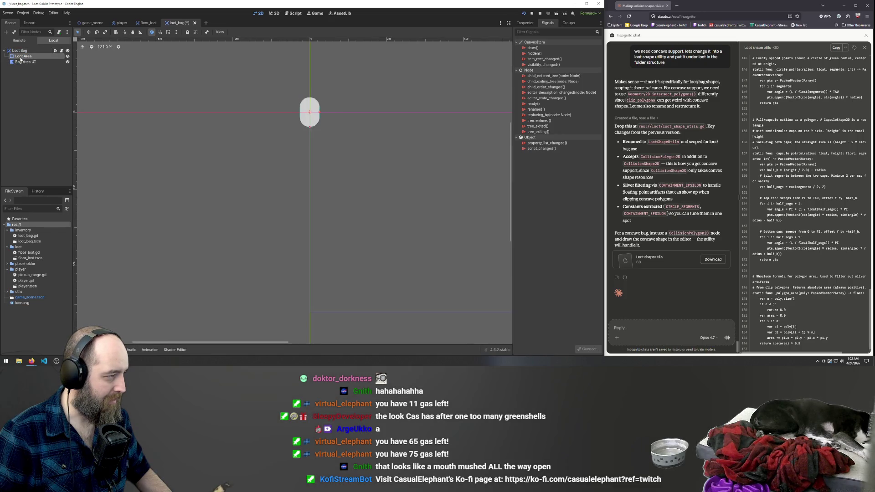
# Delete the Loot Area node, then undo to restore it.
pyautogui.press('Delete')
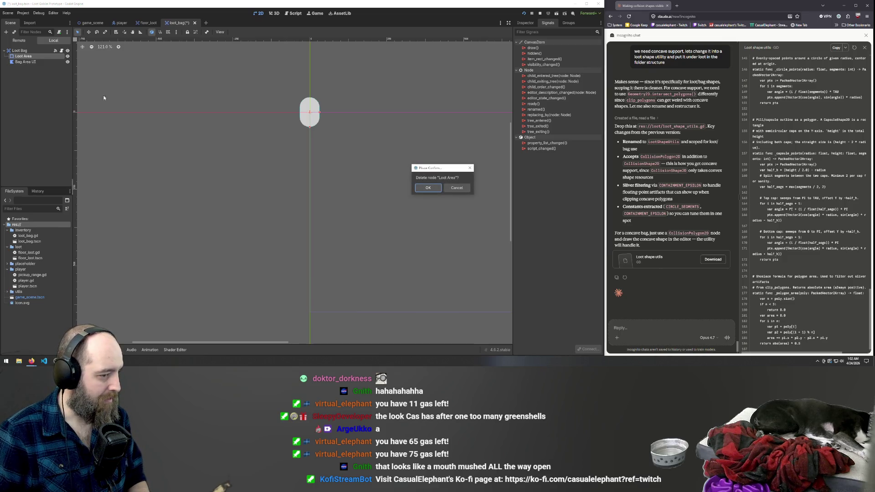
pyautogui.press('Return')
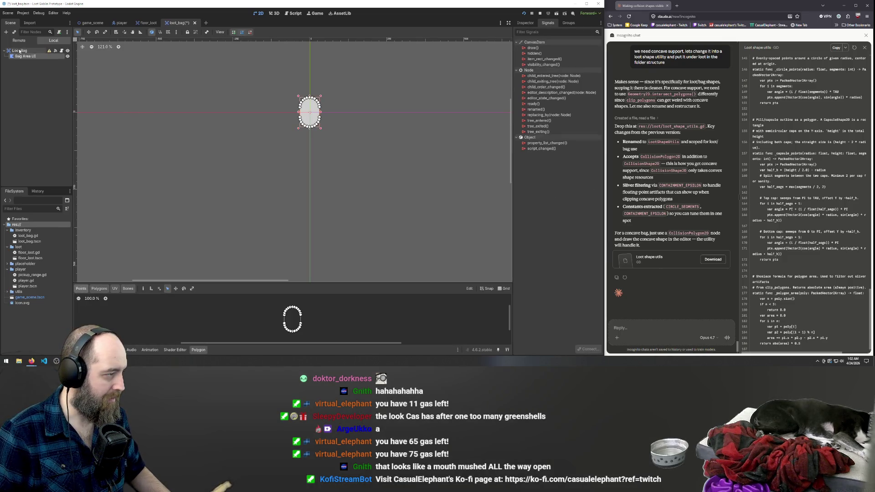
pyautogui.hotkey('ctrl', 'z')
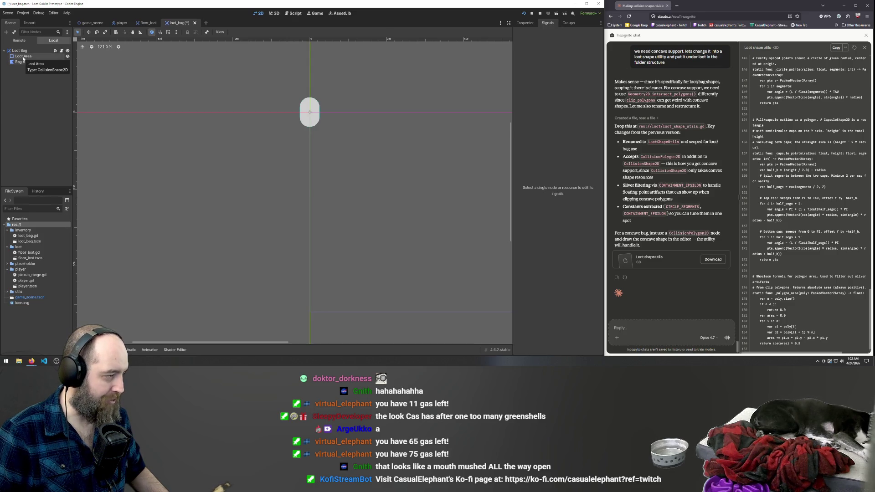
# Inspect Loot Area's CapsuleShape2D collision shape and its Shape type list, leaving it unchanged.
pyautogui.click(23, 57)
pyautogui.rightClick(23, 57)
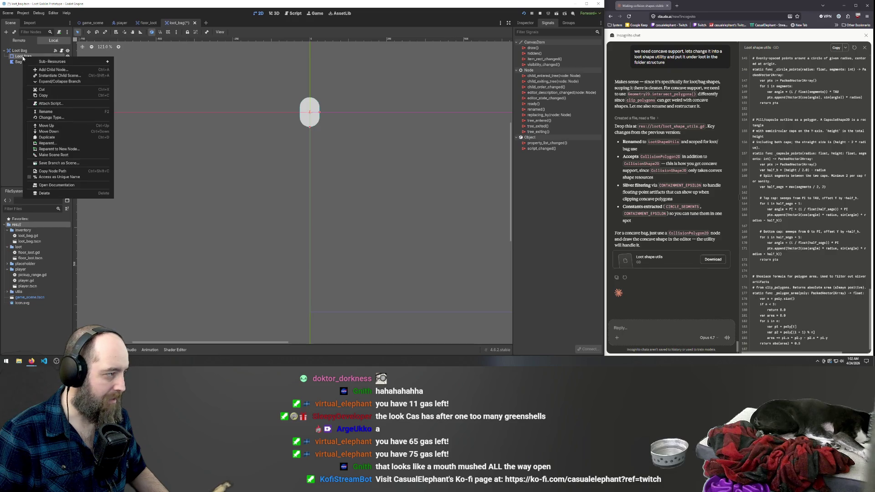
pyautogui.moveTo(54, 61)
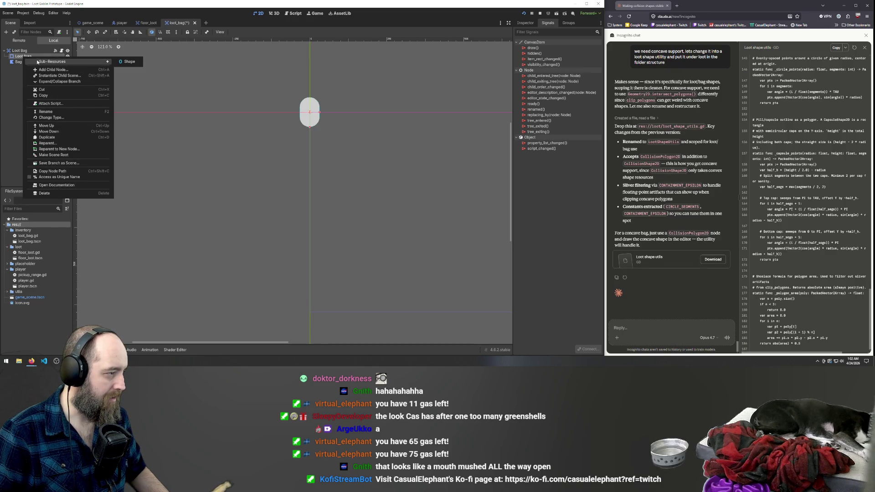
pyautogui.click(527, 22)
pyautogui.click(526, 23)
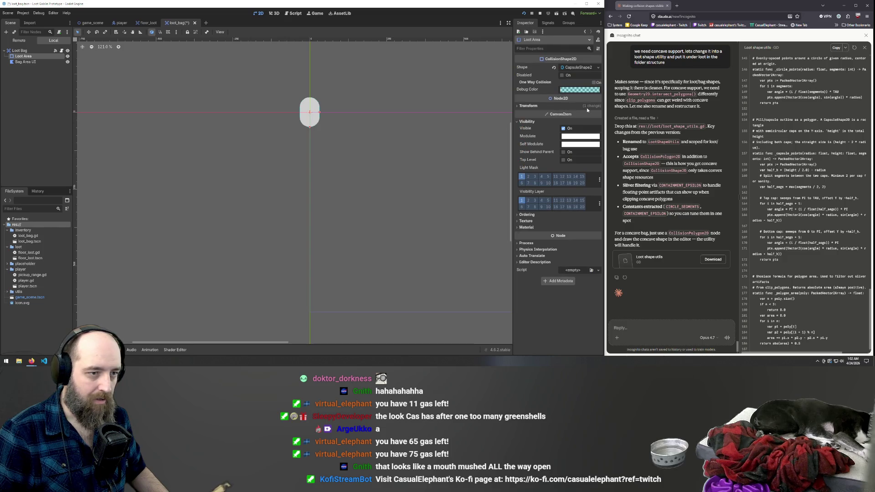
pyautogui.click(578, 67)
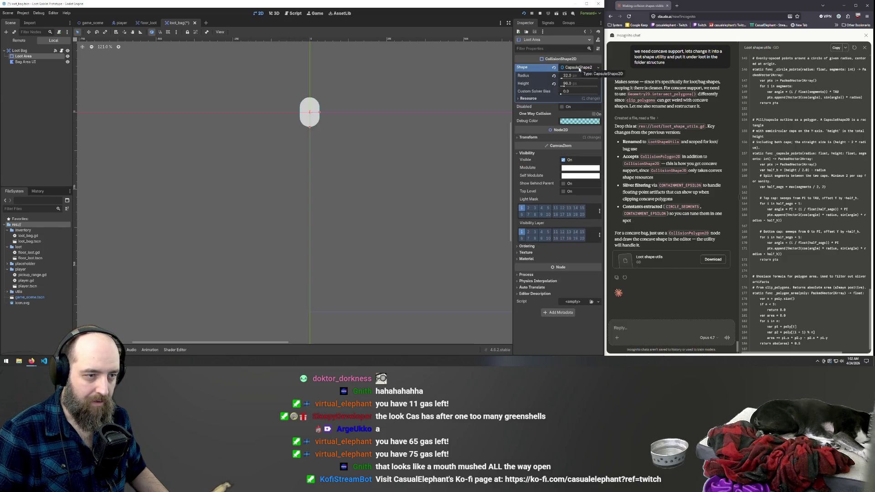
pyautogui.click(578, 67)
pyautogui.click(598, 67)
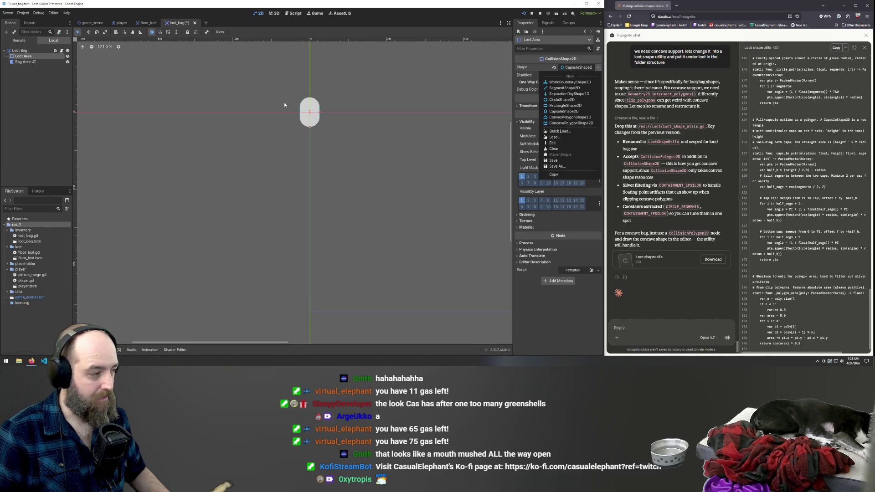
pyautogui.click(184, 83)
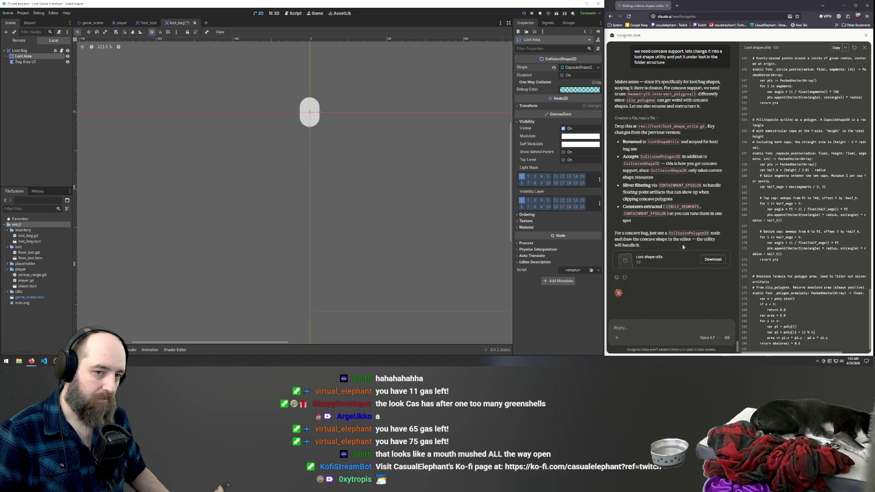
pyautogui.click(663, 312)
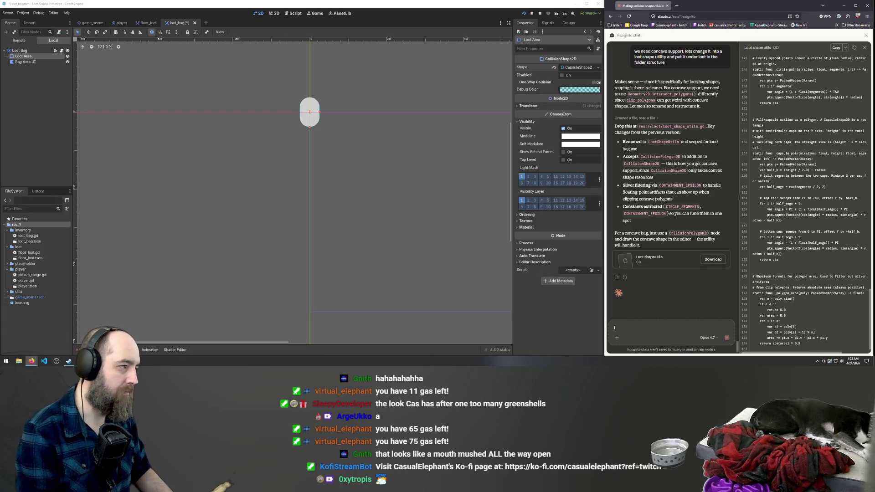
# Ask Claude for a complex/concave-shape version, noting all loot shapes and bag areas are concave polygons.
pyautogui.write("I'll")
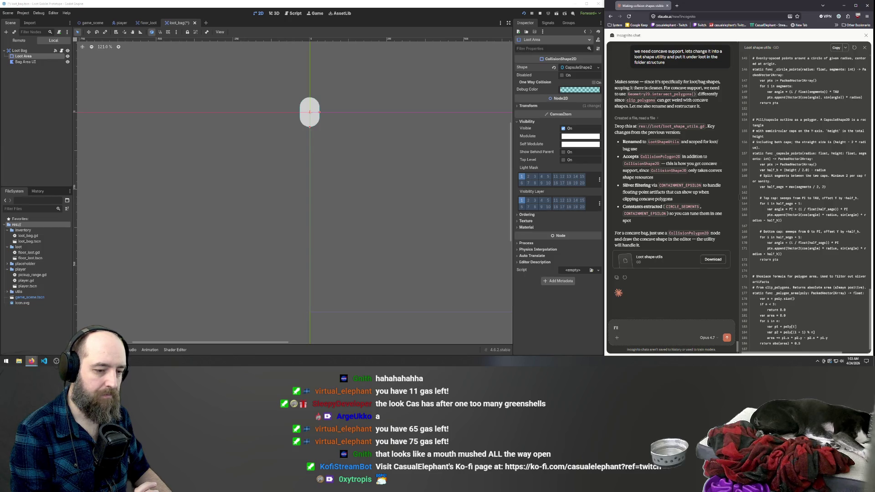
pyautogui.press('BackSpace')
pyautogui.press('BackSpace')
pyautogui.press('BackSpace')
pyautogui.write('I need')
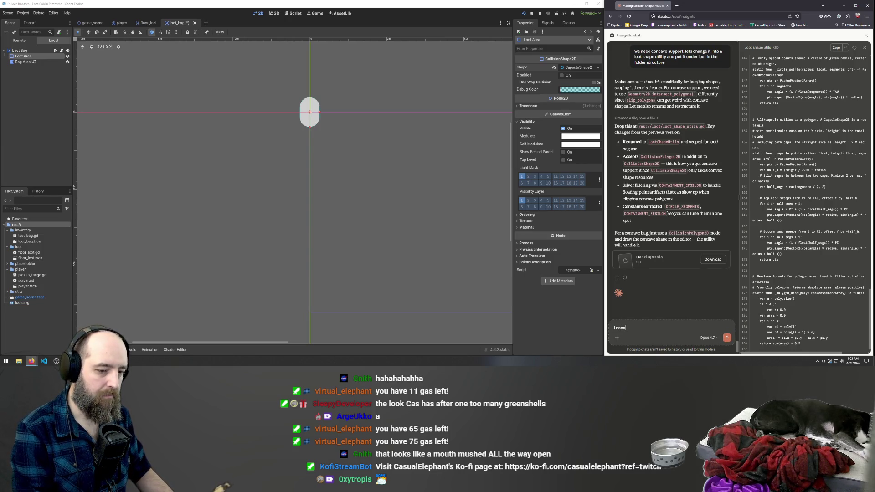
pyautogui.write(' a versi')
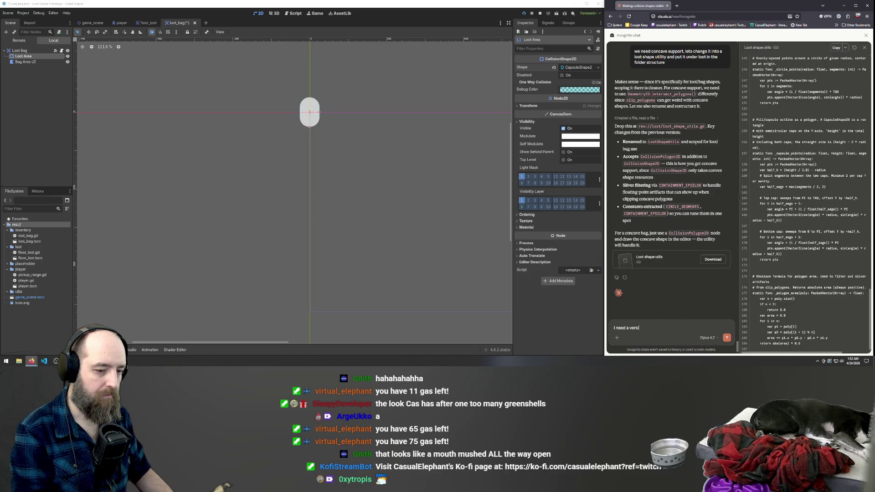
pyautogui.write('on that ')
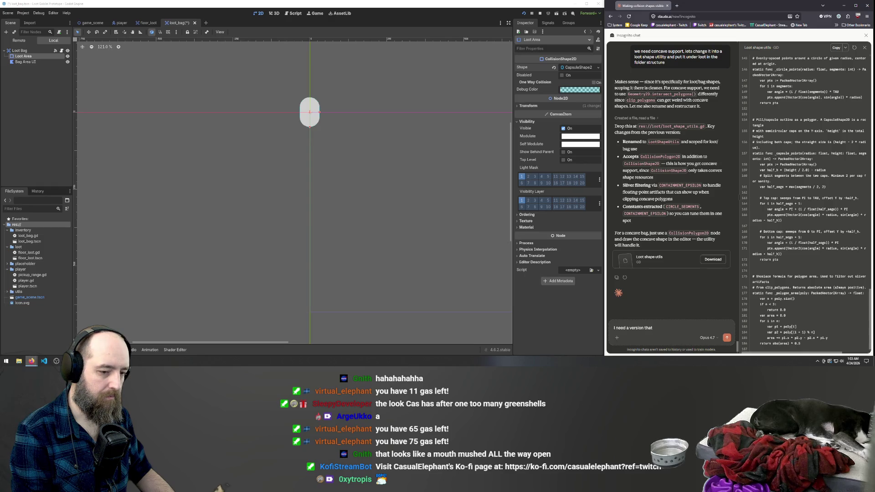
pyautogui.write('works wi')
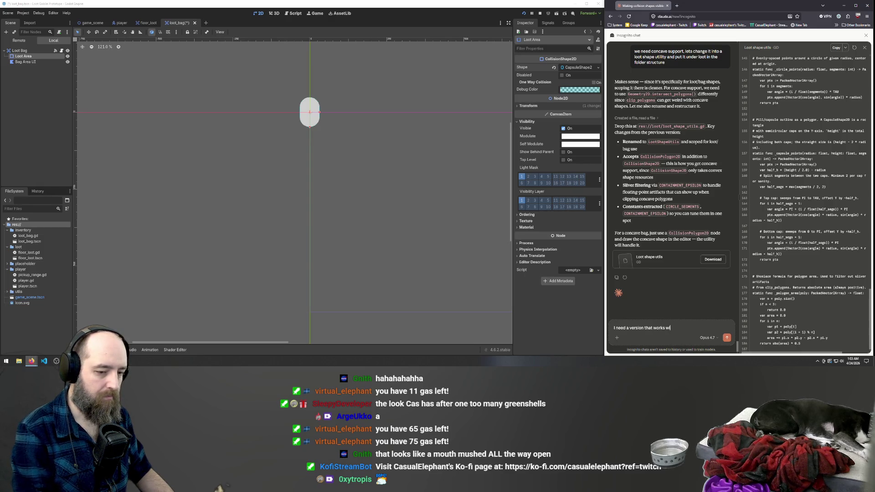
pyautogui.write('th complex a')
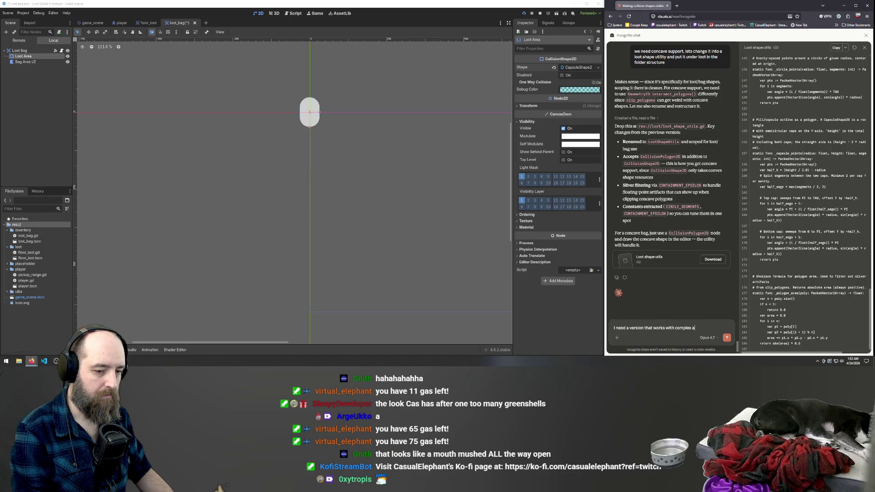
pyautogui.write('nd con')
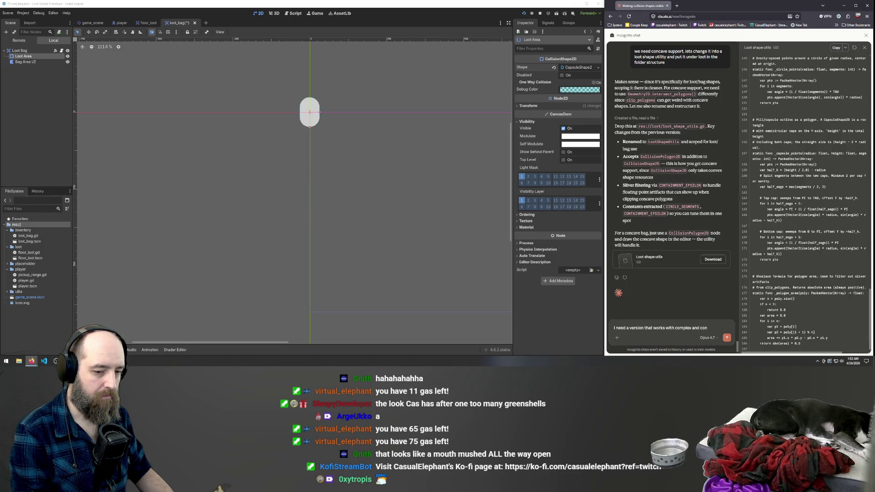
pyautogui.write('cave shapes')
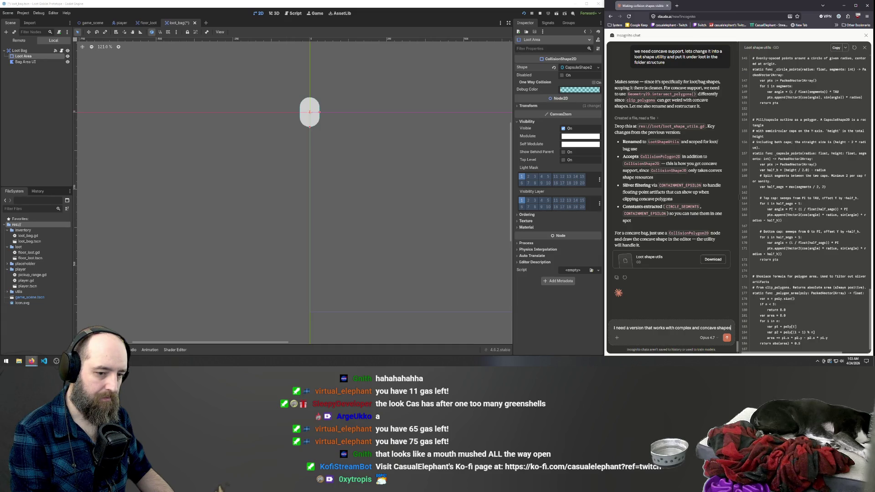
pyautogui.write('.')
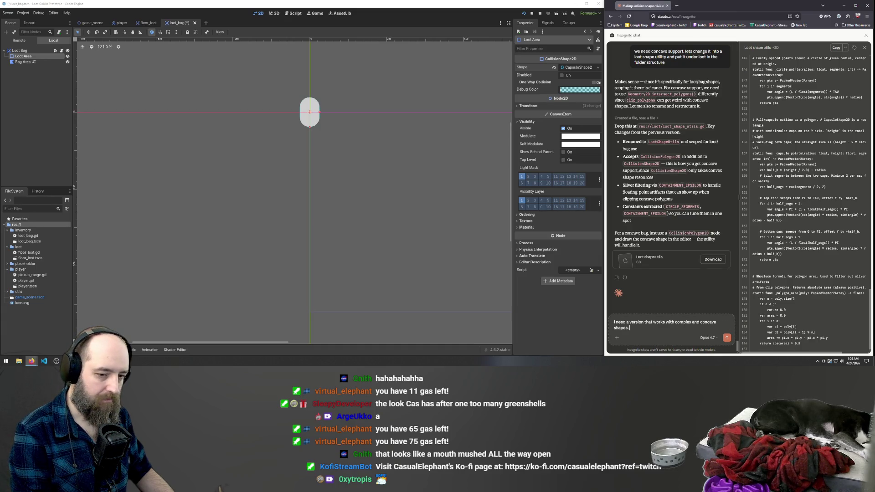
pyautogui.write(" I'll just make sure tyh")
pyautogui.press('BackSpace')
pyautogui.press('BackSpace')
pyautogui.write('hat all loot')
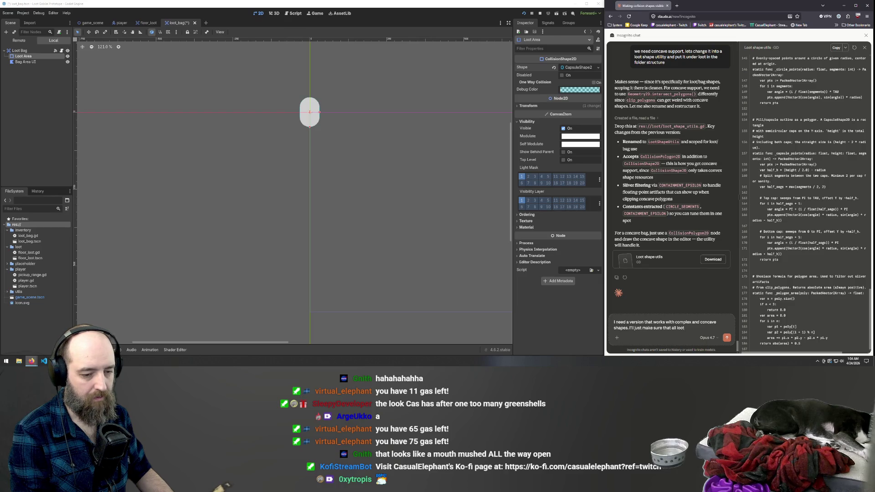
pyautogui.write(' shapes and bag ar')
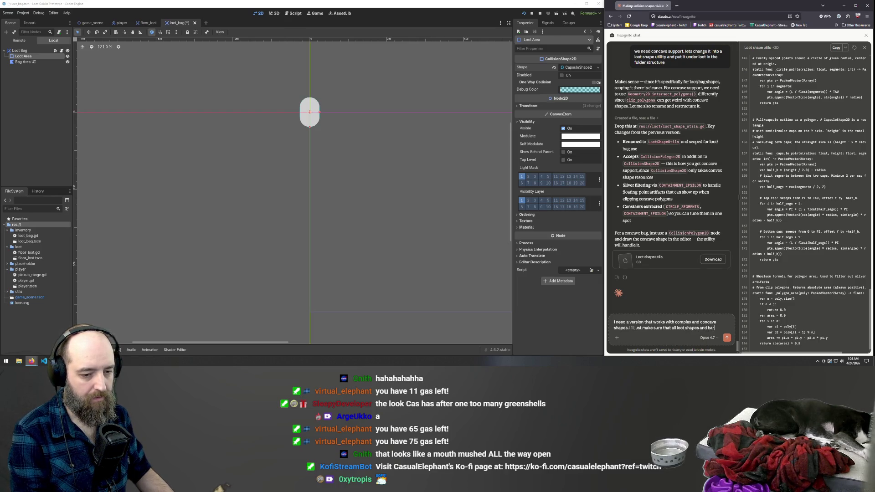
pyautogui.write('eas a')
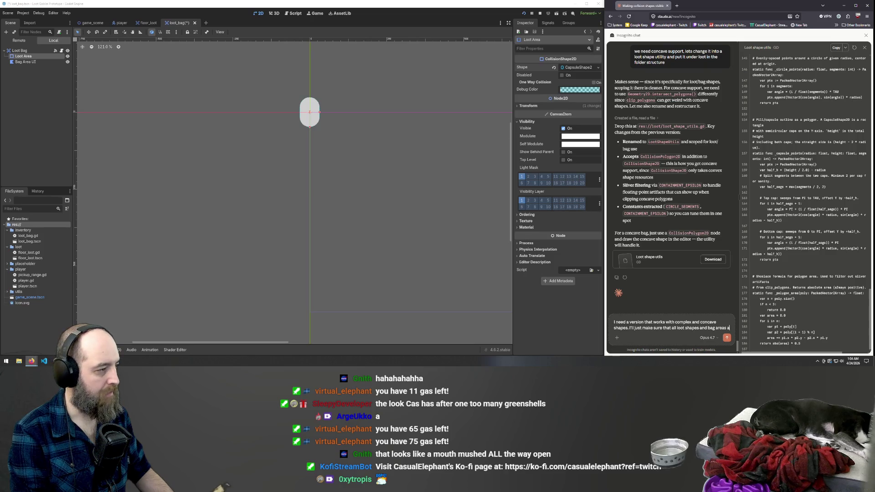
pyautogui.write('re made of po')
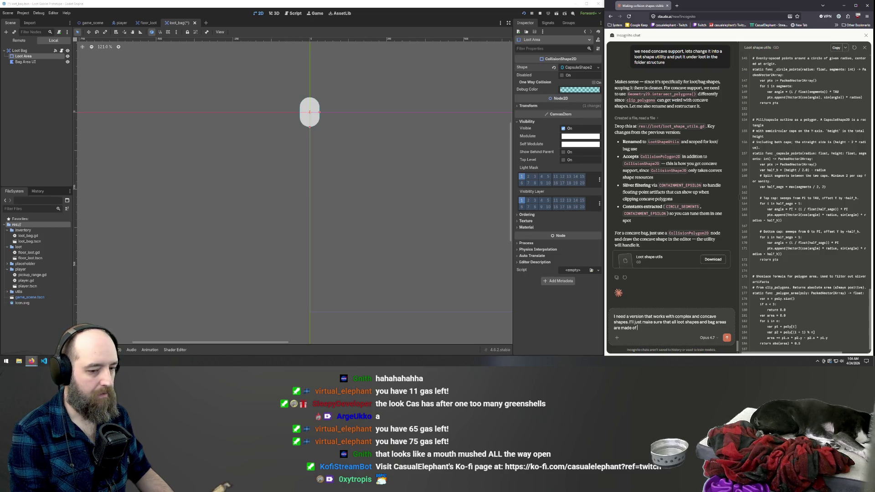
pyautogui.write('lygon')
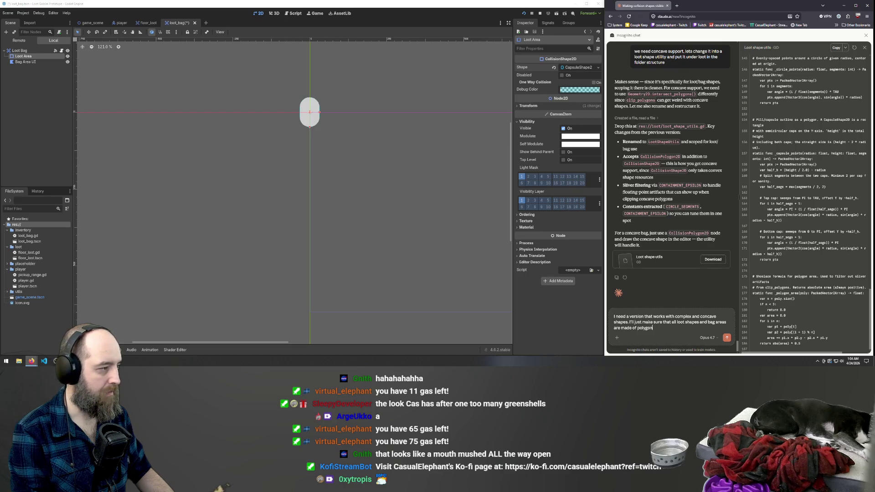
pyautogui.press('BackSpace')
pyautogui.press('BackSpace')
pyautogui.press('BackSpace')
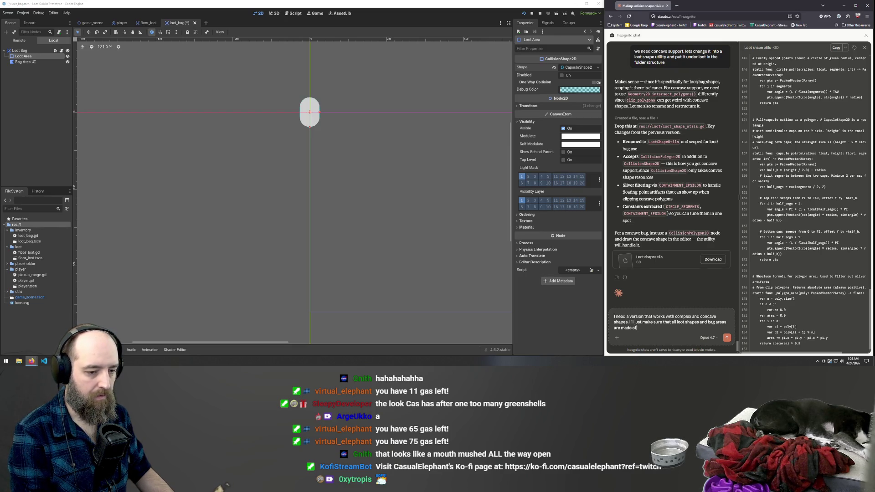
pyautogui.write('cave poly')
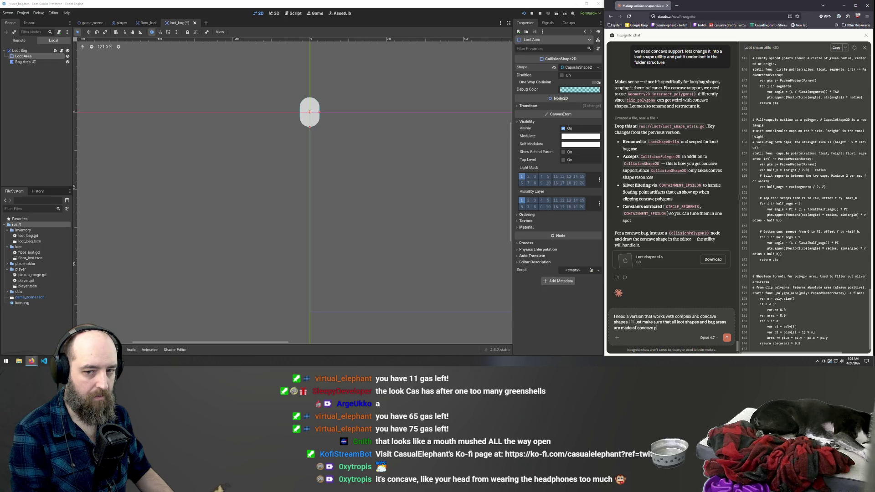
pyautogui.write('gons')
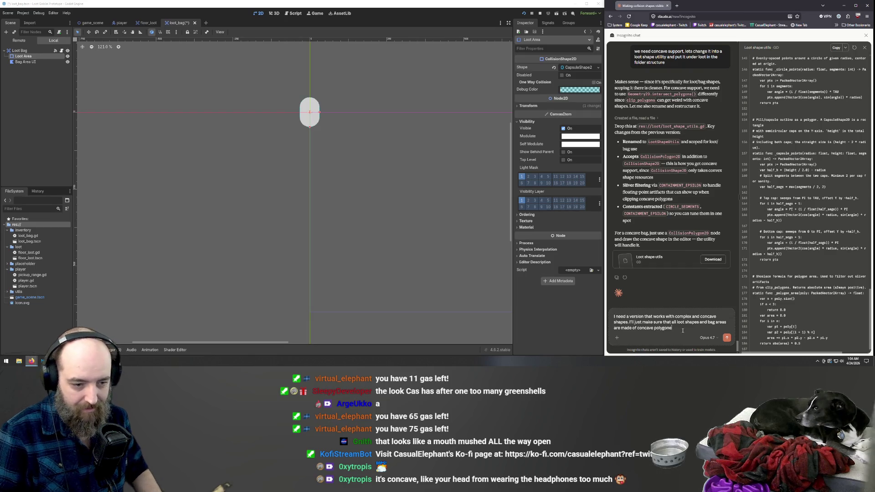
pyautogui.press('Return')
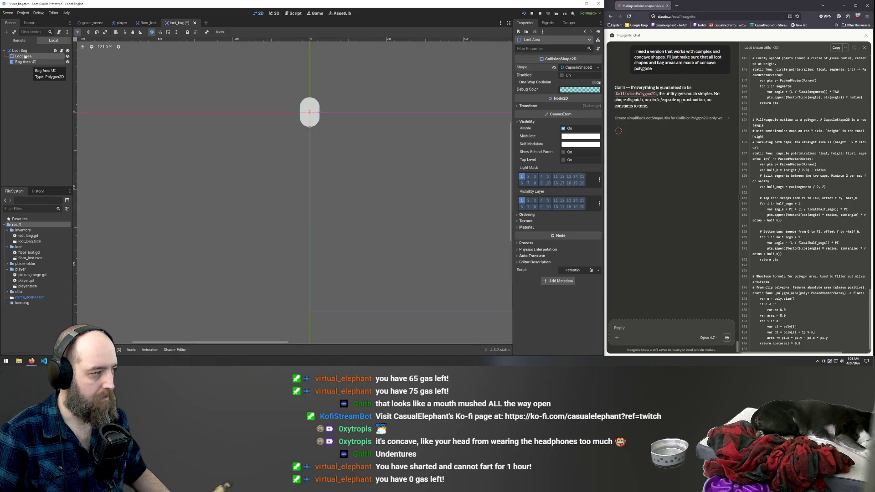
# Drag Loot Area onto Bag Area UI in the Scene dock, then deselect it.
pyautogui.moveTo(28, 60)
pyautogui.mouseDown()
pyautogui.moveTo(40, 67)
pyautogui.moveTo(25, 52)
pyautogui.mouseUp()
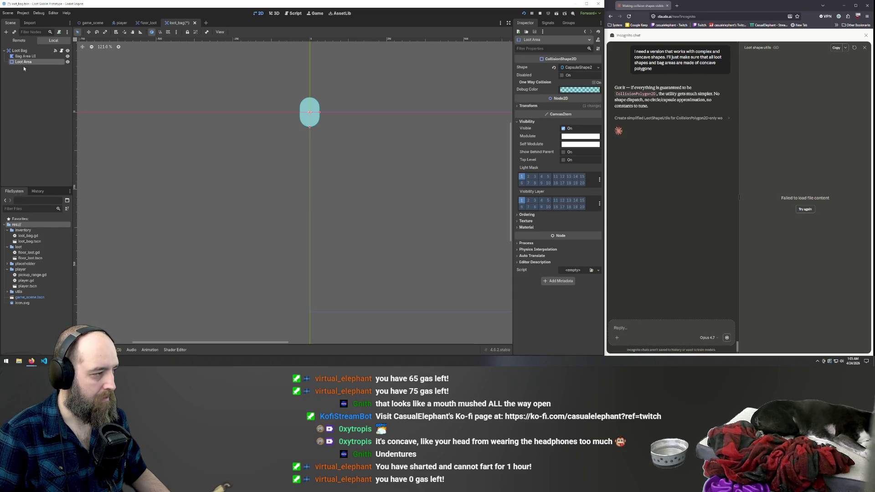
pyautogui.click(195, 123)
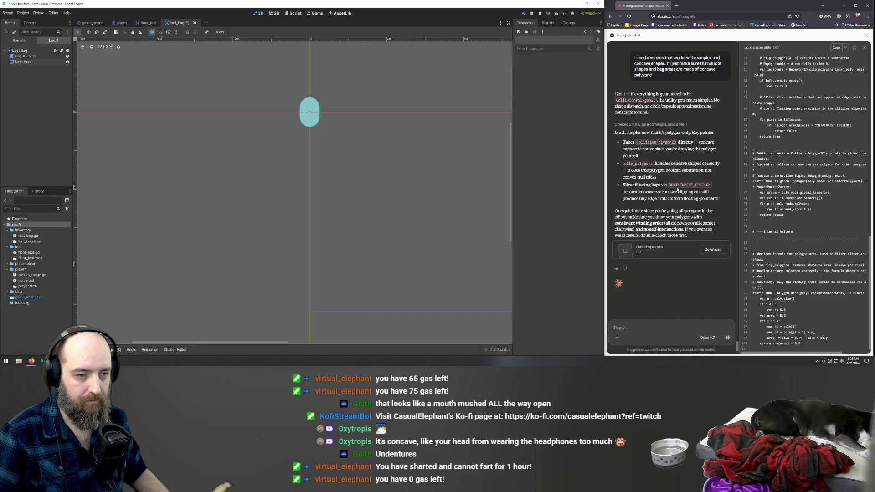
pyautogui.scroll(2, 679, 164)
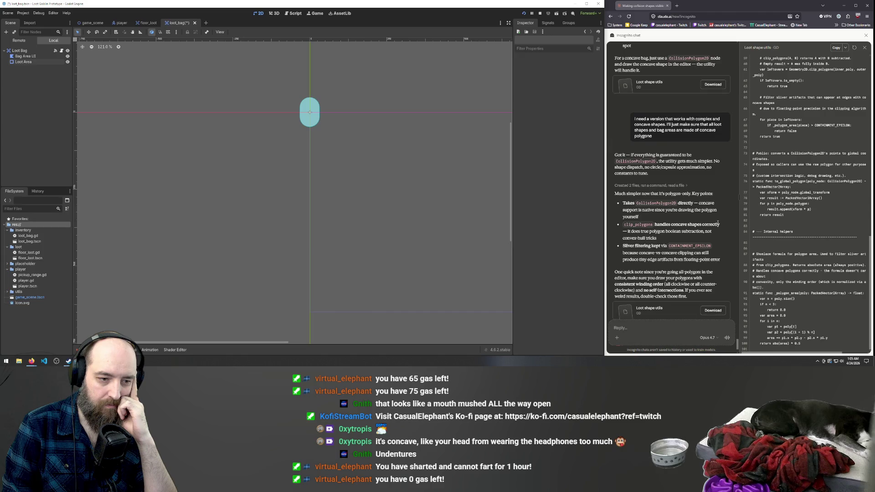
pyautogui.scroll(-3, 719, 223)
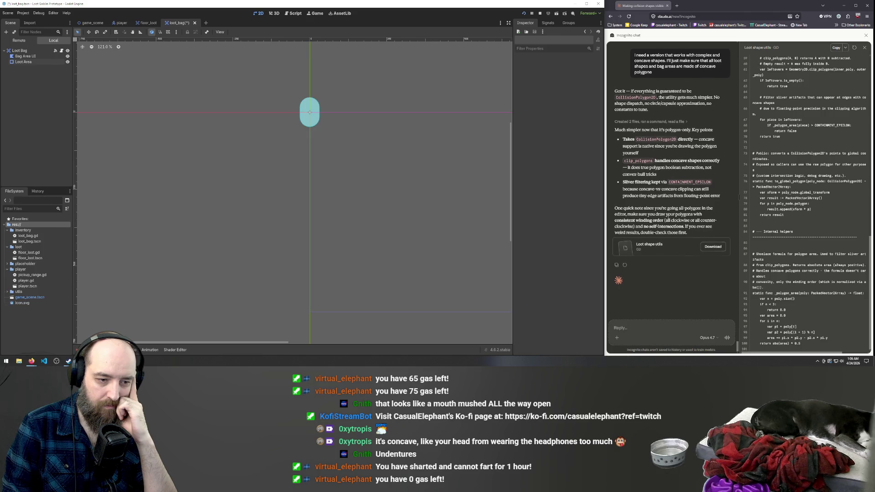
pyautogui.click(671, 243)
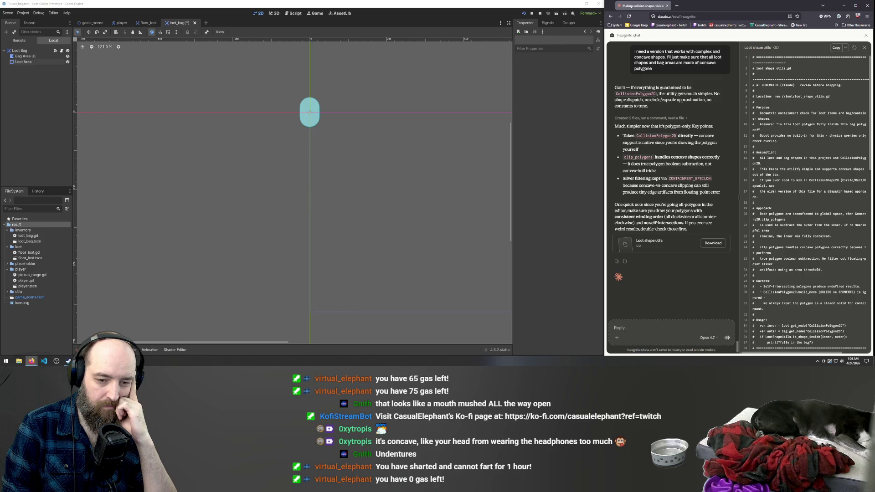
# Ask Claude 'Is this in the comments for the script?' about the winding-order requirement.
pyautogui.write('ss')
pyautogui.press('BackSpace')
pyautogui.press('BackSpace')
pyautogui.write('ad')
pyautogui.press('BackSpace')
pyautogui.press('BackSpace')
pyautogui.write('Is this in the comments for the script?')
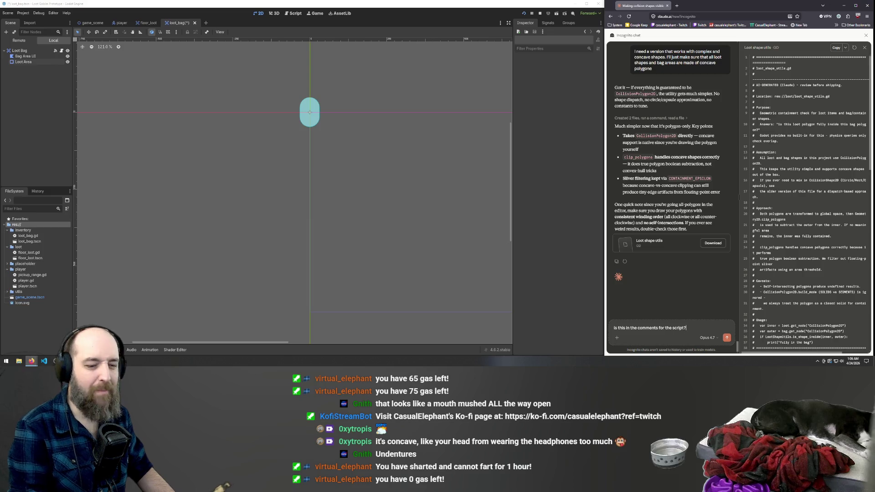
pyautogui.press('Return')
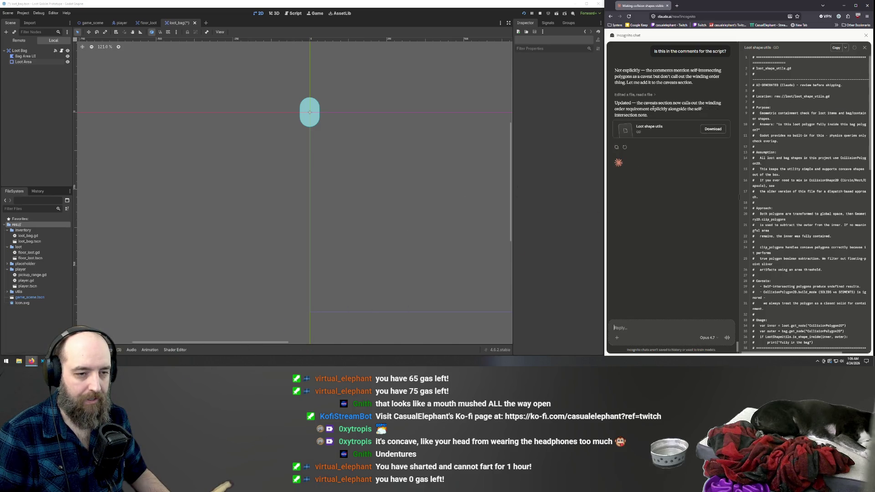
# Copy the updated Loot shape utils code and place the caret in Godot's shape_utils.gd.
pyautogui.click(854, 48)
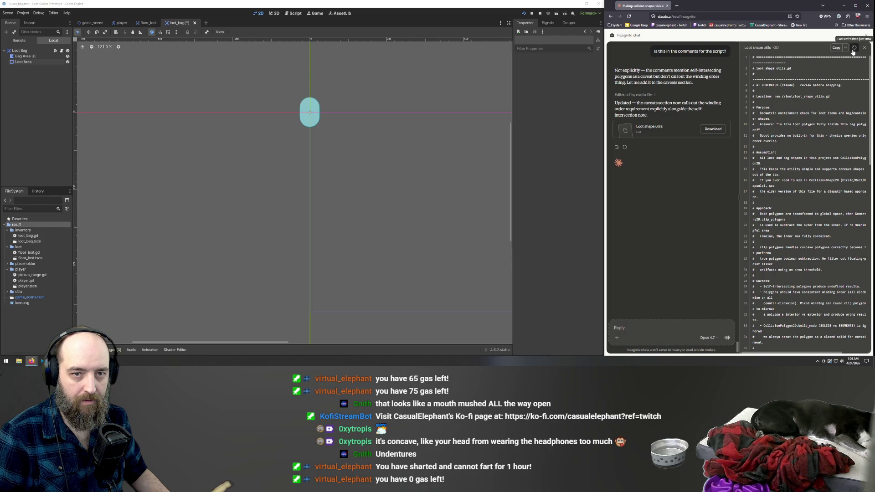
pyautogui.click(665, 131)
pyautogui.click(733, 126)
pyautogui.click(836, 47)
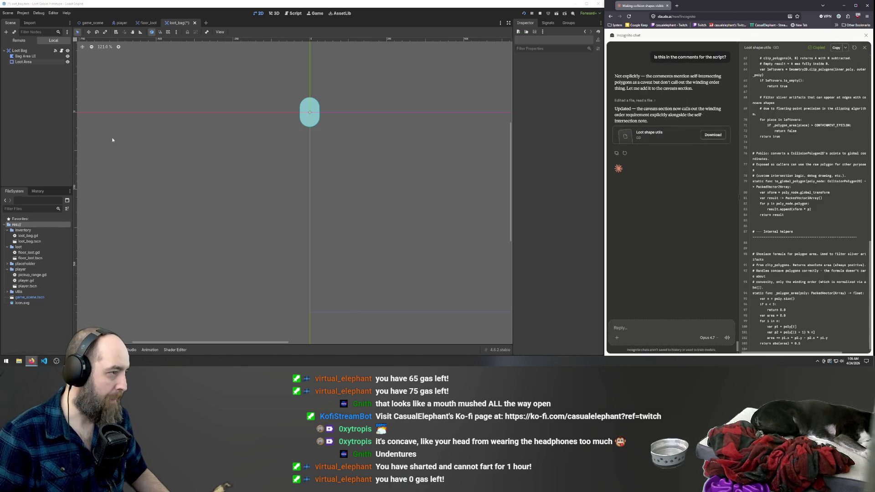
pyautogui.click(294, 13)
pyautogui.click(362, 193)
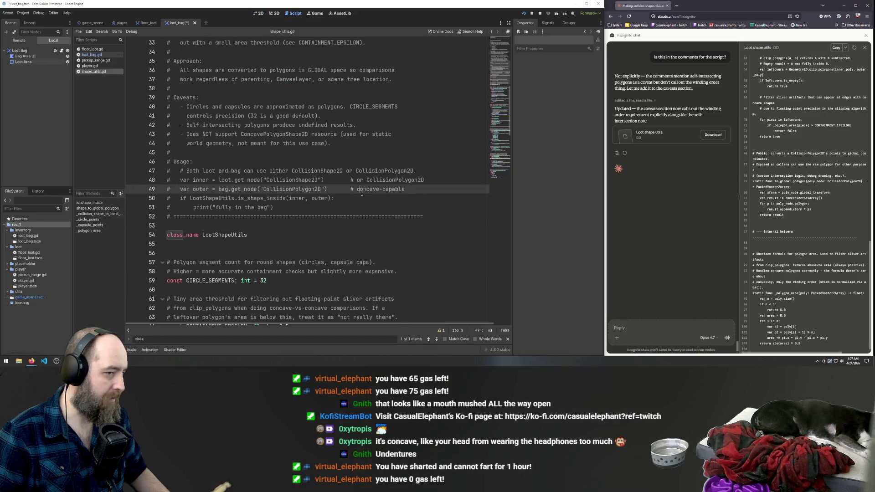
# Paste the updated code over shape_utils.gd and review its winding-order caveat and usage example.
pyautogui.hotkey('ctrl', 'a')
pyautogui.hotkey('ctrl', 'v')
pyautogui.scroll(20, 369, 192)
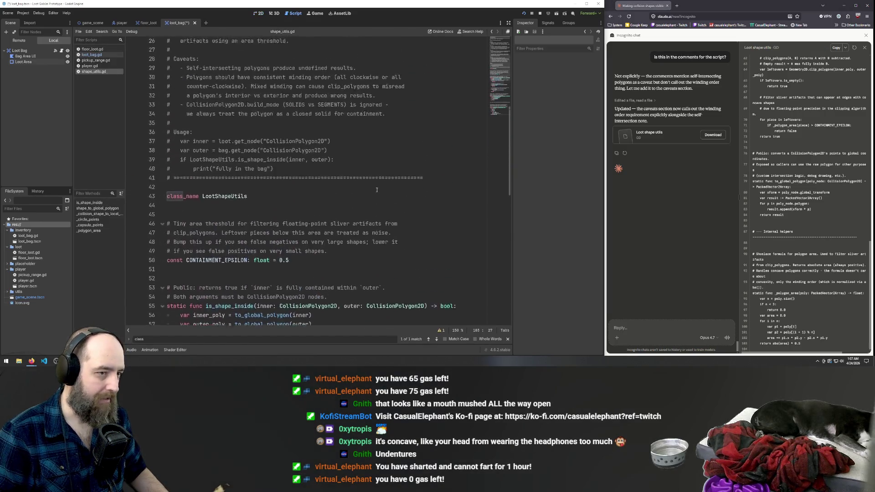
pyautogui.scroll(2, 377, 190)
pyautogui.scroll(-6, 370, 183)
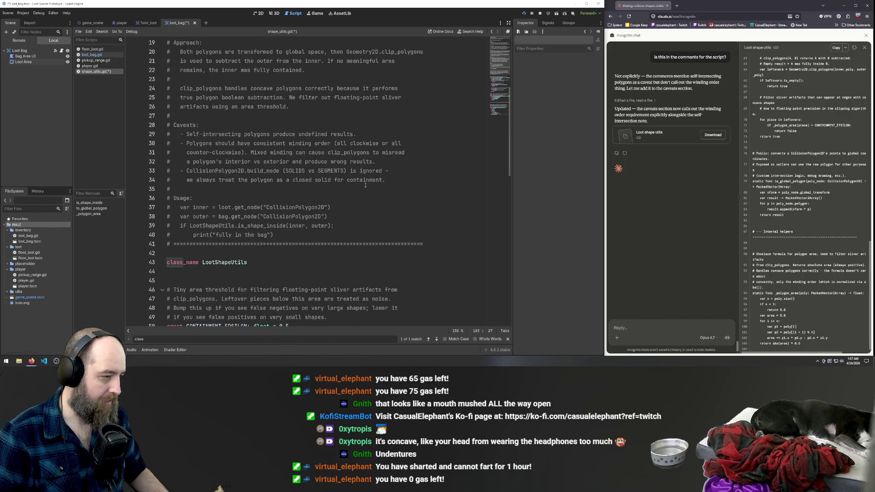
pyautogui.scroll(-1, 365, 186)
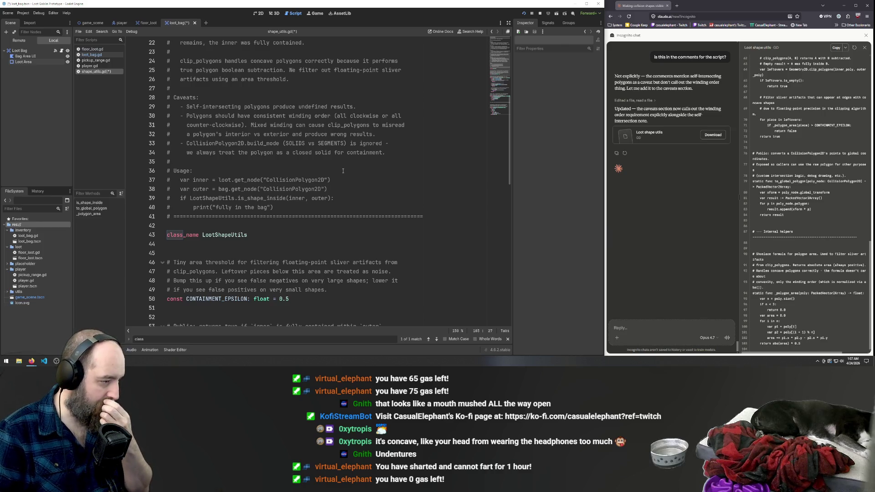
pyautogui.scroll(-15, 343, 170)
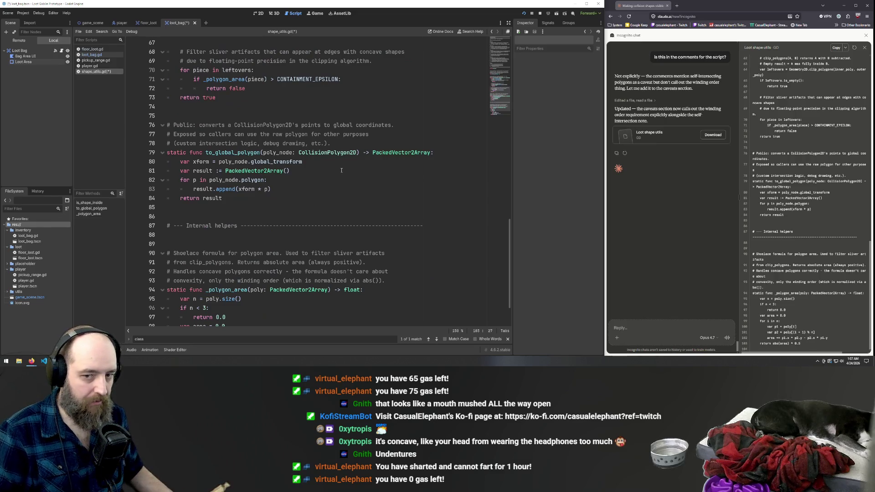
pyautogui.scroll(-2, 366, 211)
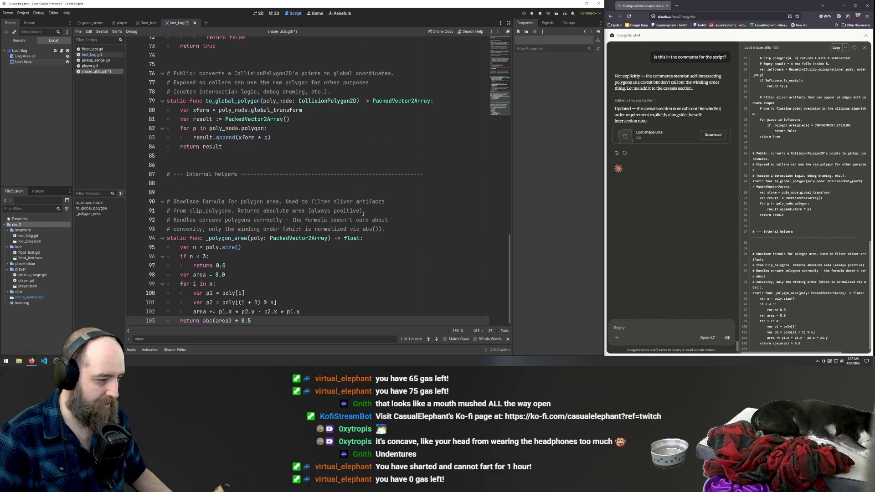
pyautogui.scroll(15, 364, 213)
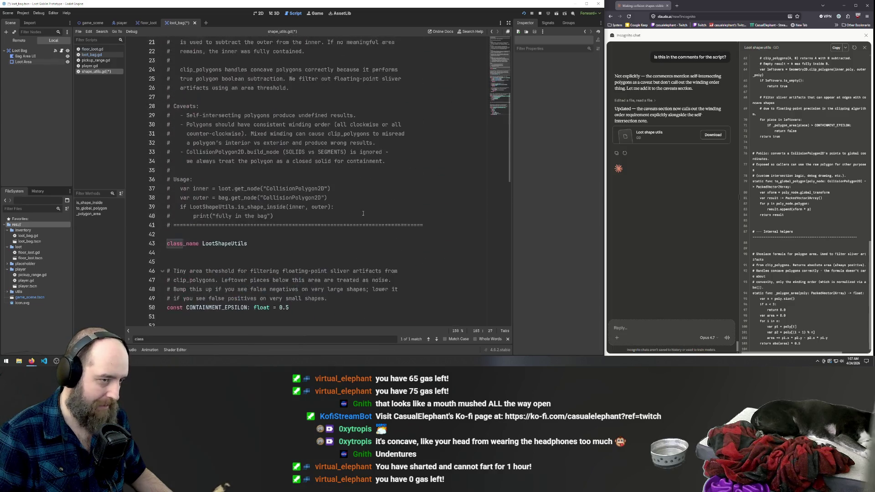
pyautogui.scroll(-15, 363, 211)
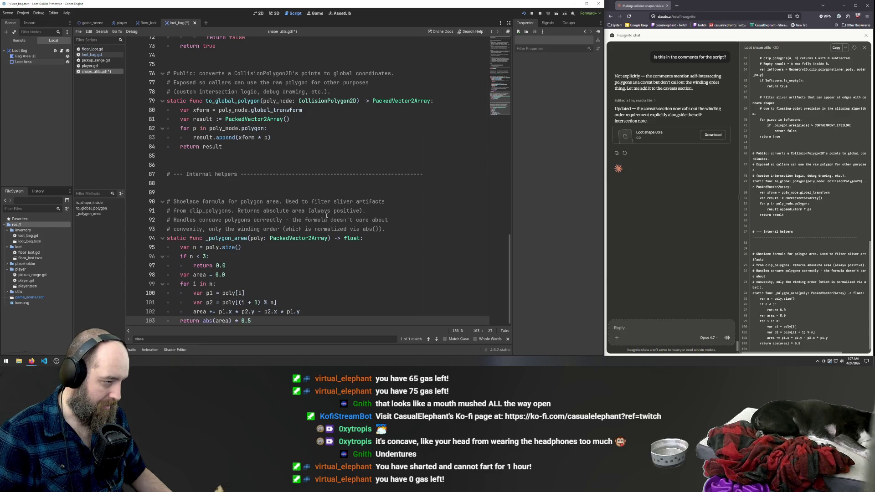
pyautogui.scroll(20, 373, 165)
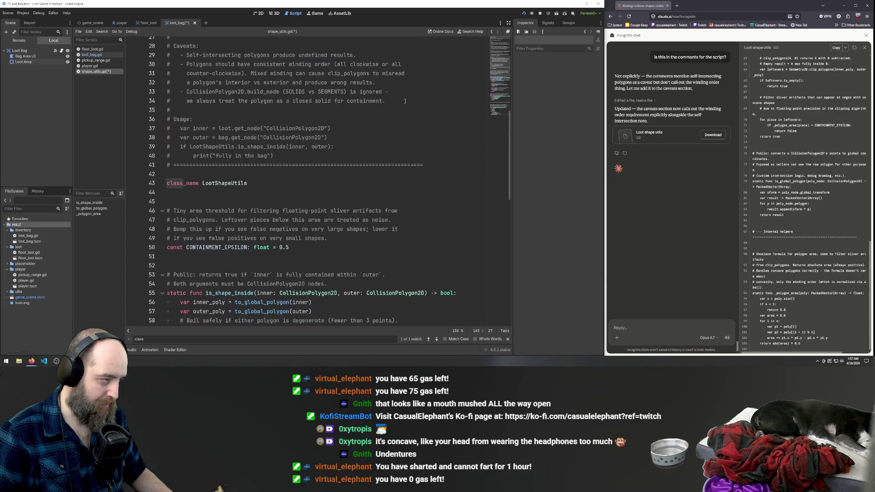
pyautogui.scroll(-7, 417, 116)
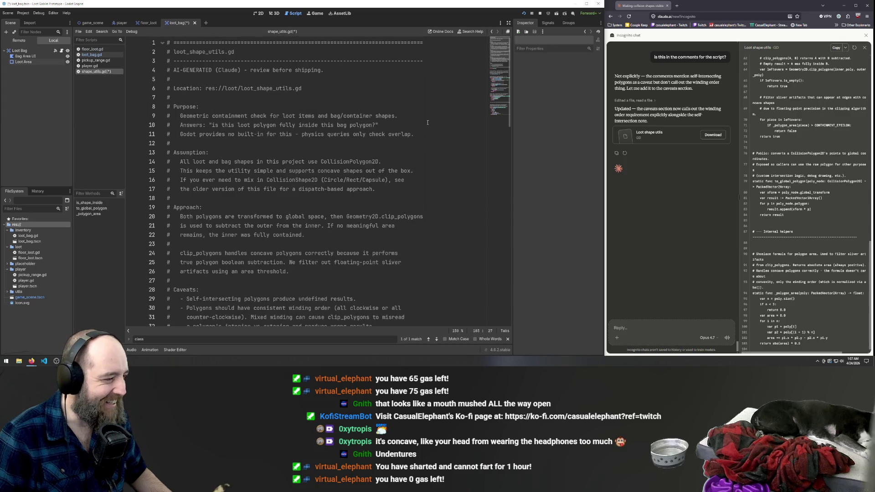
pyautogui.click(418, 121)
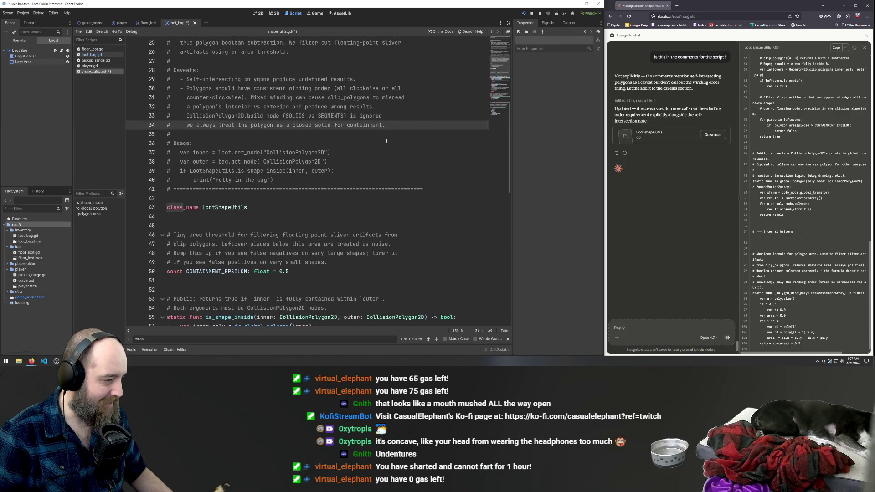
pyautogui.click(407, 156)
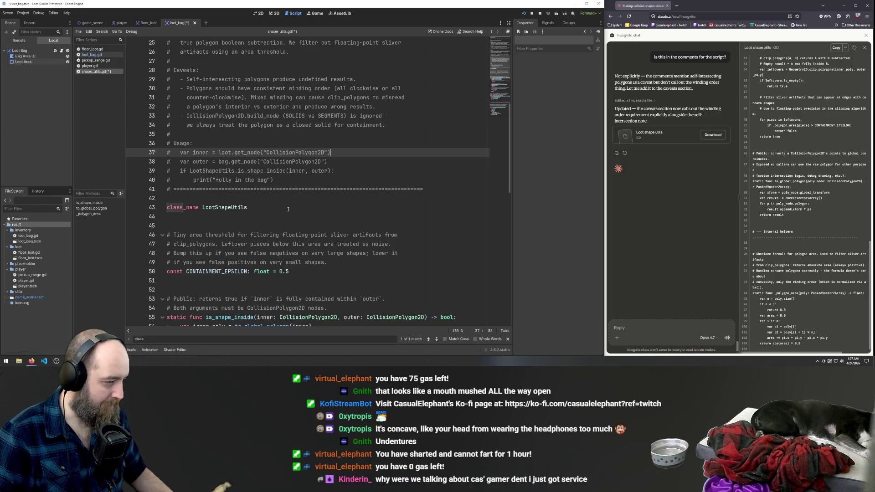
pyautogui.scroll(-3, 256, 209)
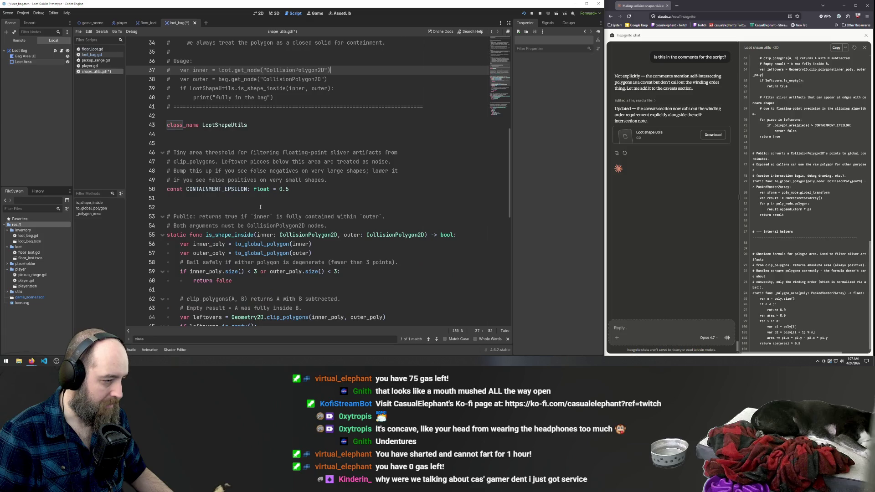
# Change the class_name declaration from LootShapeUtils to LootShape.
pyautogui.click(253, 125)
pyautogui.press('BackSpace')
pyautogui.press('BackSpace')
pyautogui.press('BackSpace')
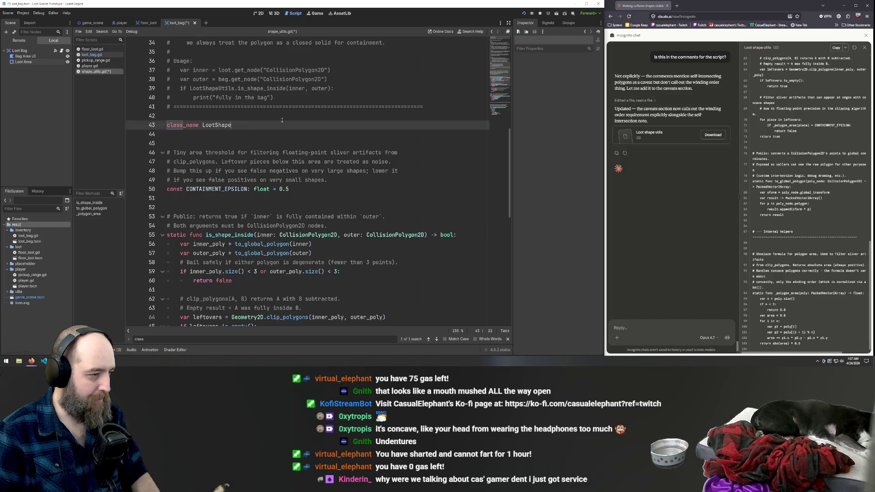
pyautogui.doubleClick(215, 125)
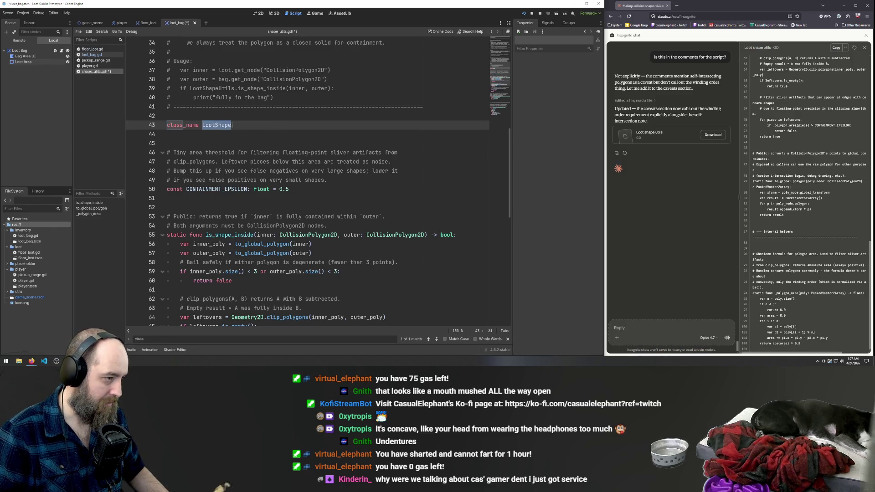
# Search all project files for 'lootshapeu' and check the matches on lines 54 and 105.
pyautogui.hotkey('ctrl', 'shift', 'f')
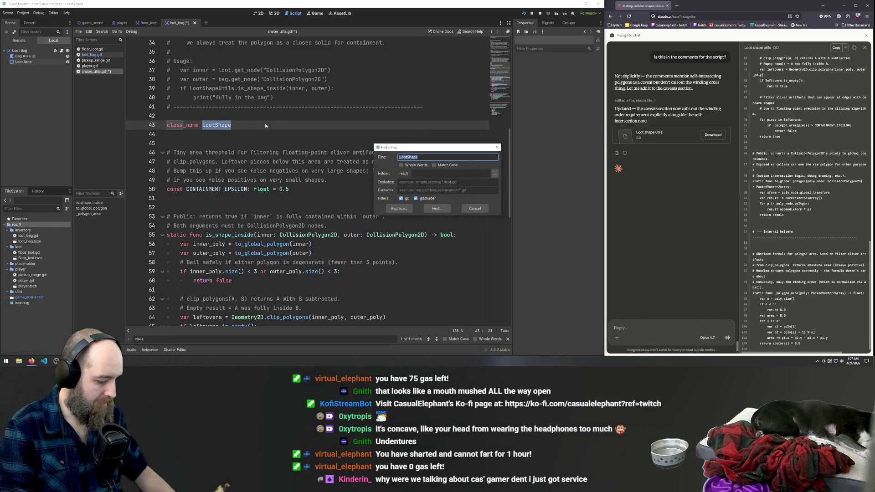
pyautogui.write('lootshapeu')
pyautogui.press('Return')
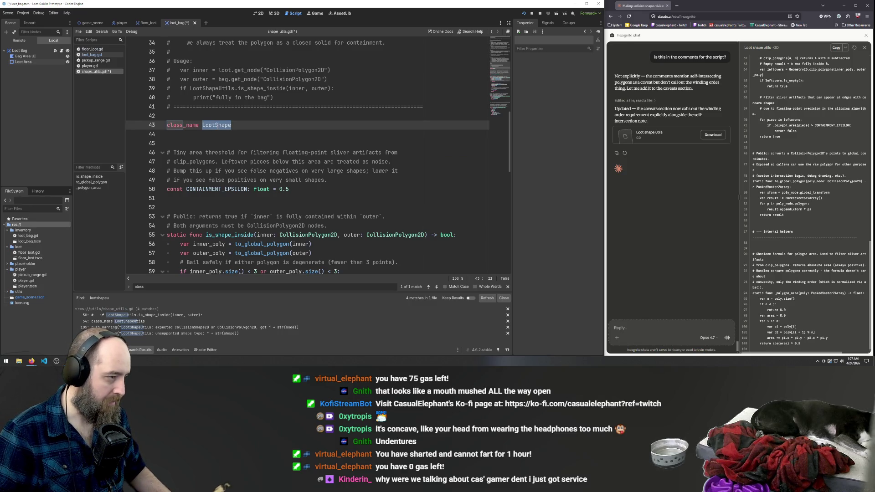
pyautogui.click(121, 315)
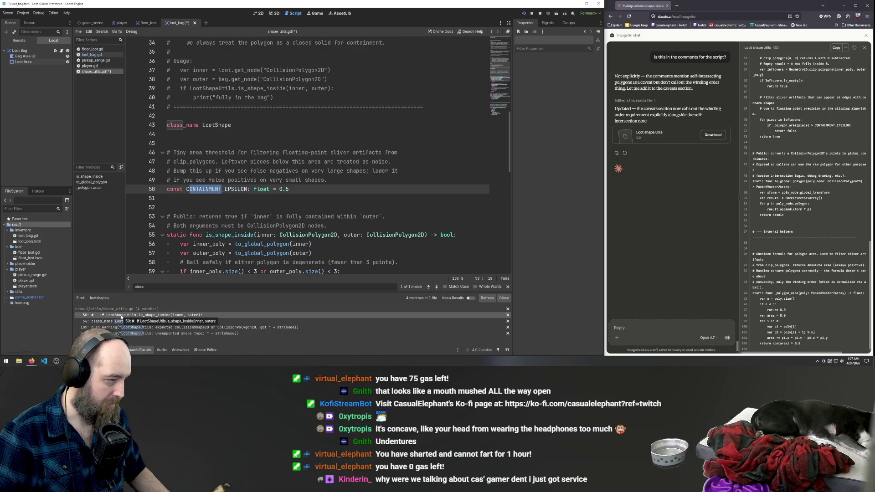
pyautogui.click(121, 322)
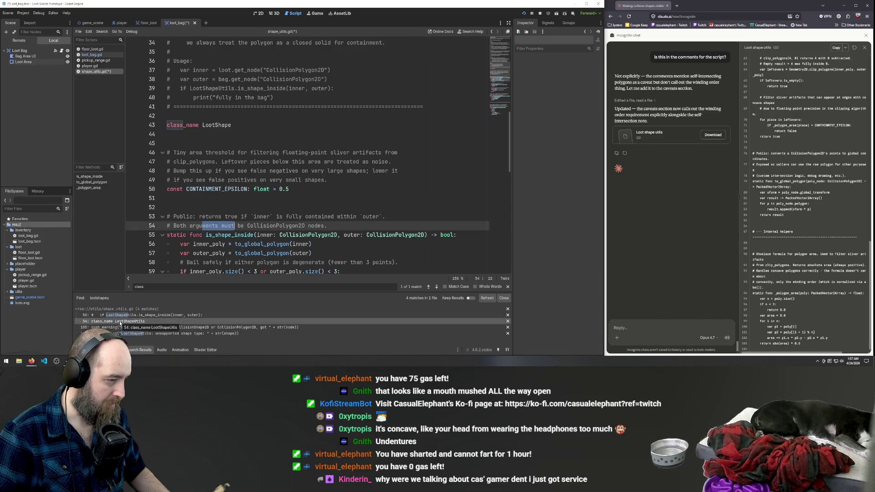
pyautogui.scroll(-3, 207, 164)
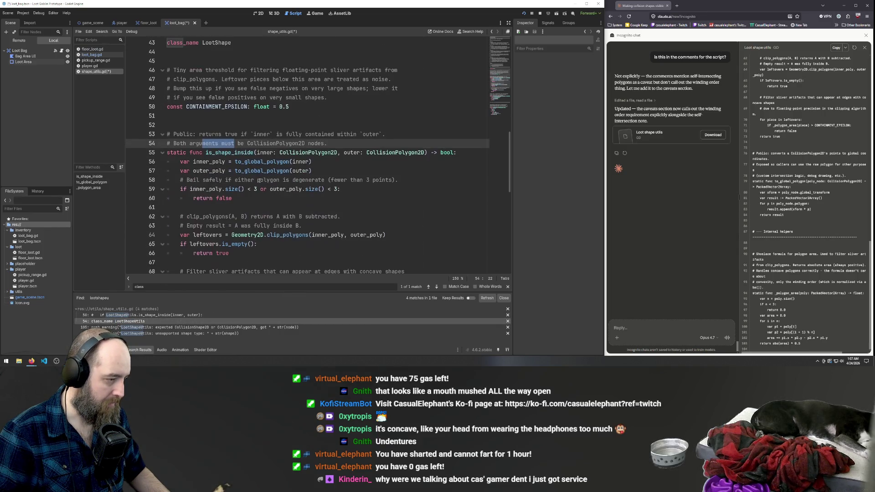
pyautogui.click(126, 328)
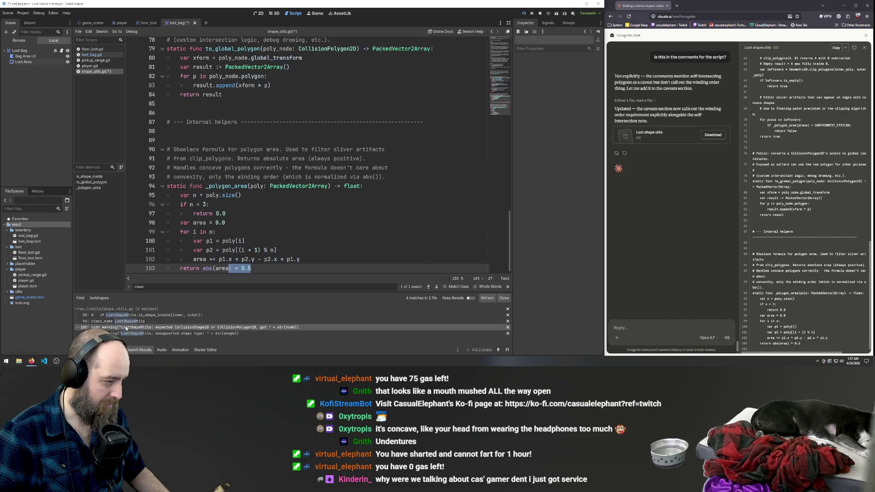
pyautogui.click(126, 322)
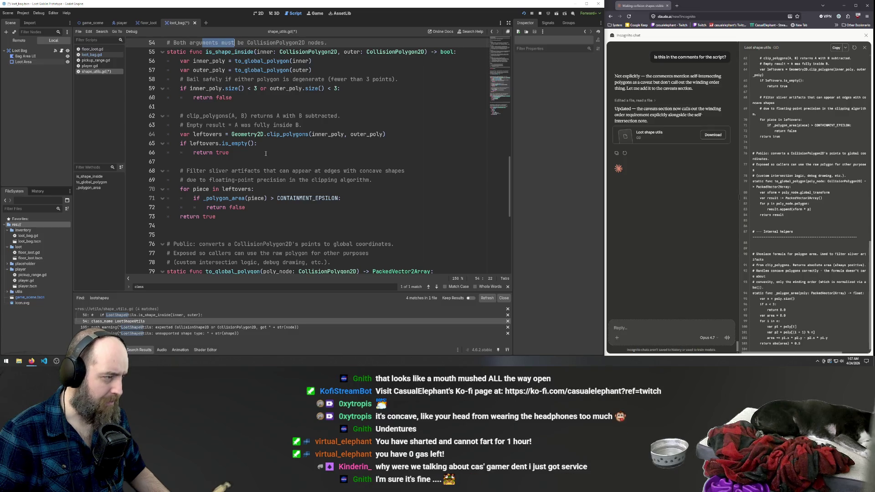
pyautogui.scroll(3, 231, 79)
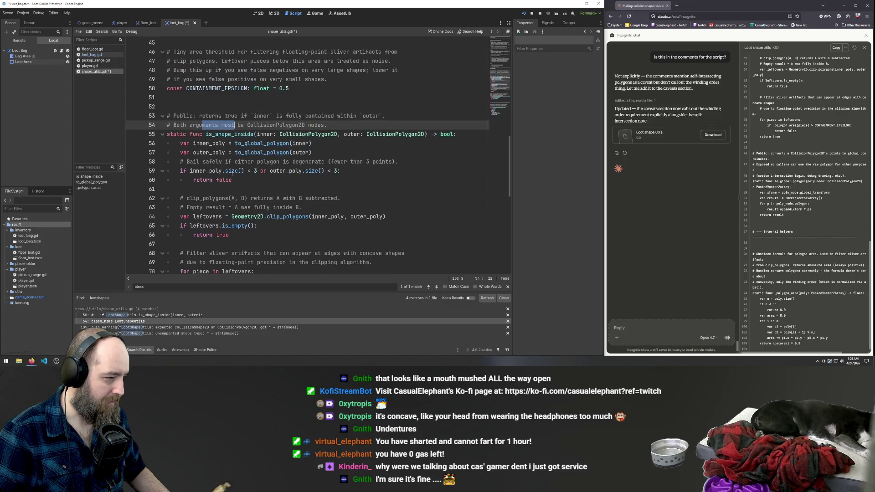
# Step through LootShape occurrences within the script, then clear and close the searches.
pyautogui.click(229, 208)
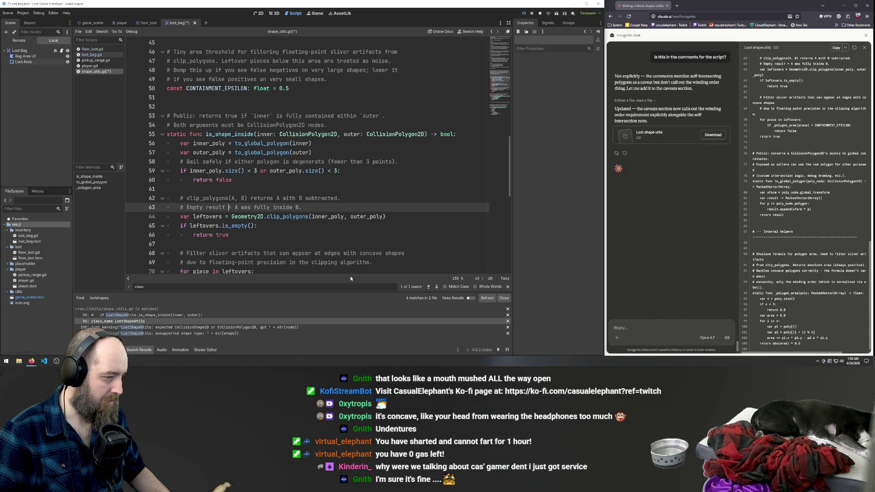
pyautogui.hotkey('ctrl', 'f')
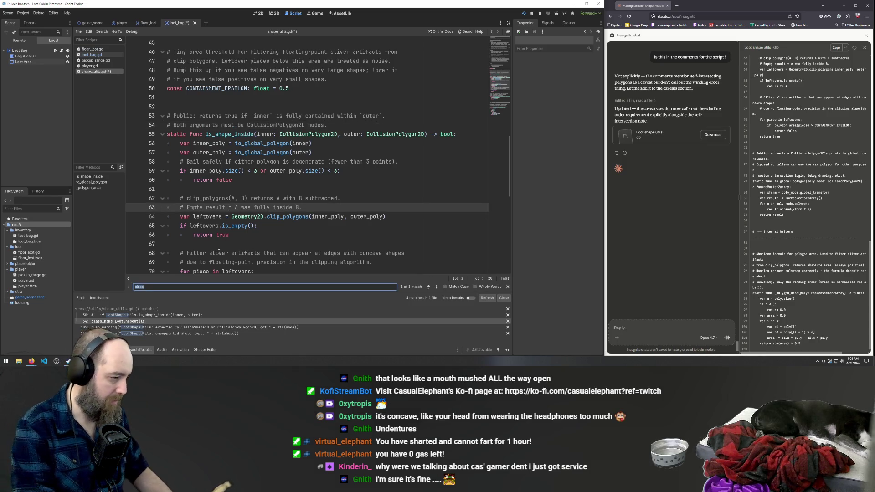
pyautogui.press('BackSpace')
pyautogui.write('LootShape')
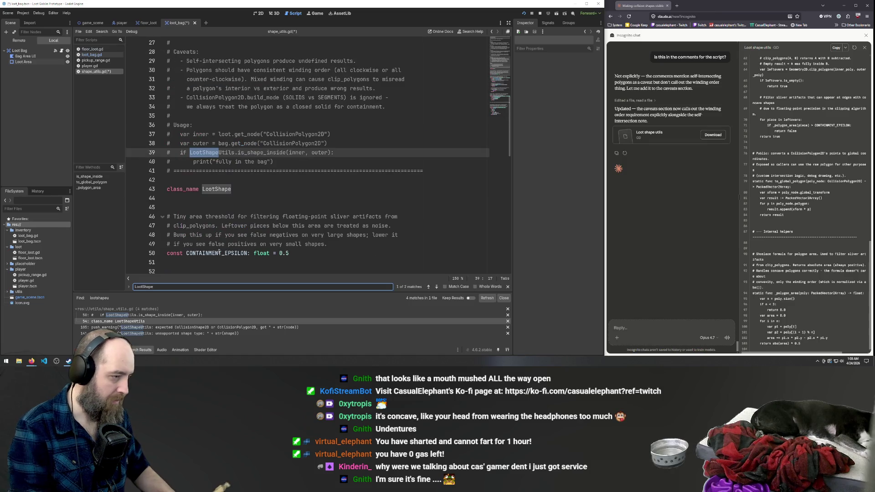
pyautogui.press('Return')
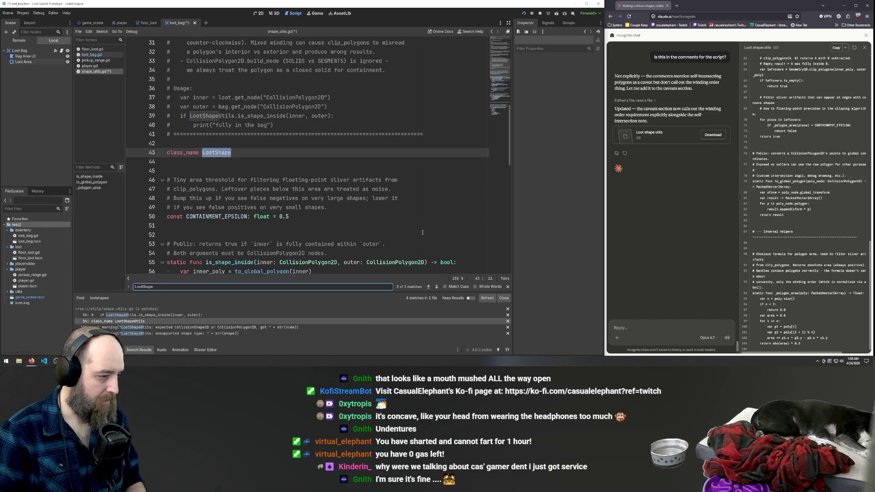
pyautogui.press('Return')
pyautogui.press('Return')
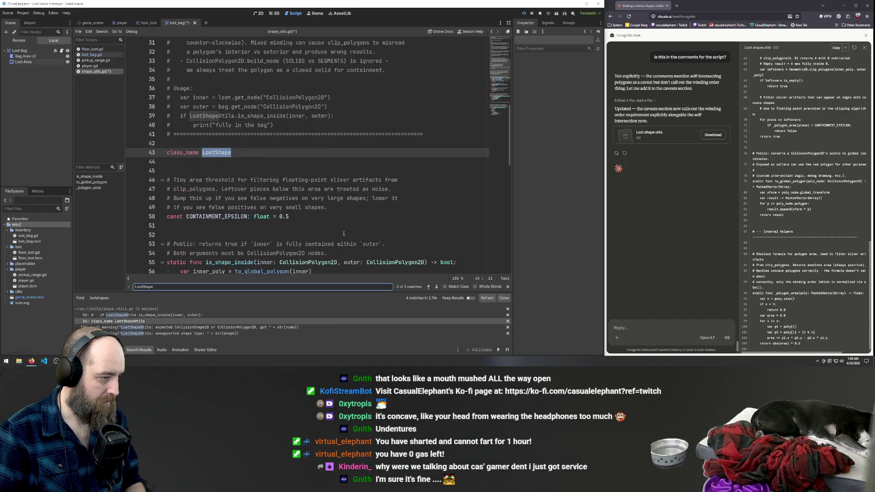
pyautogui.press('Return')
pyautogui.press('Return')
pyautogui.press('Return')
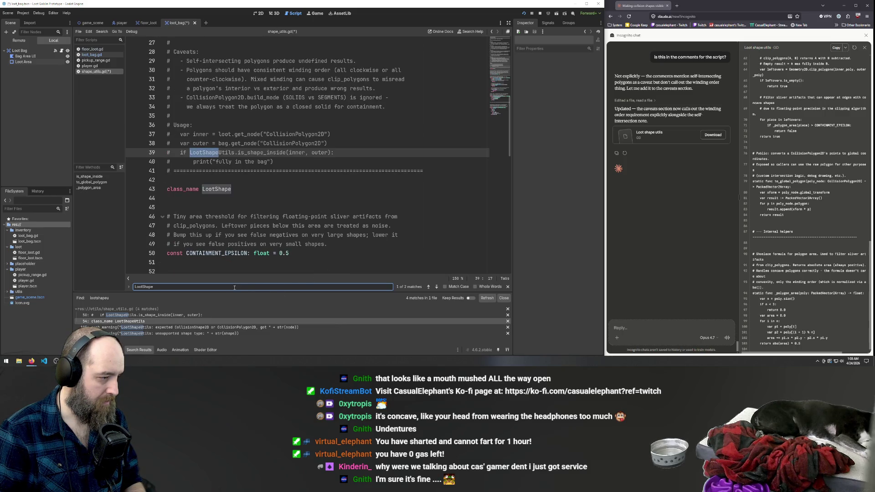
pyautogui.click(185, 332)
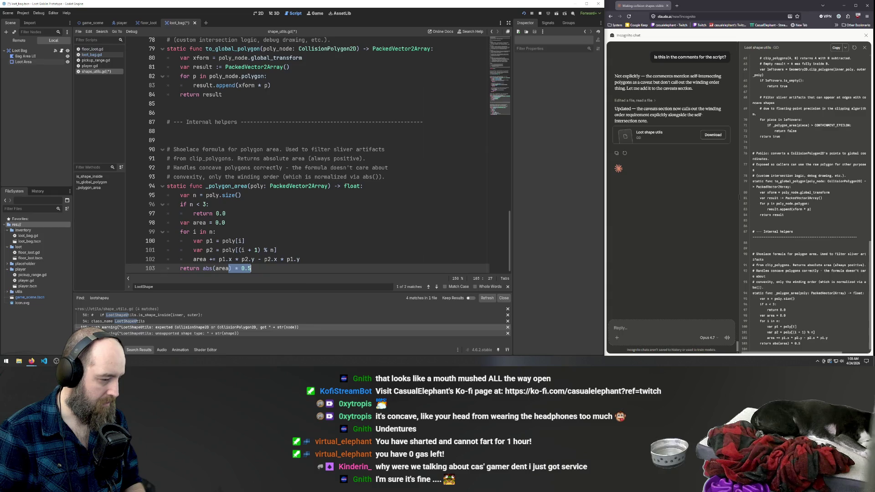
pyautogui.click(121, 311)
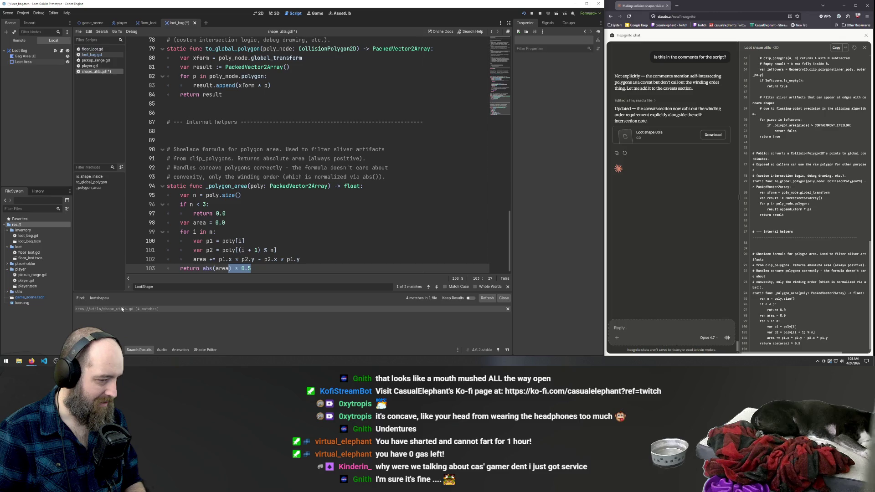
pyautogui.click(508, 287)
pyautogui.click(508, 309)
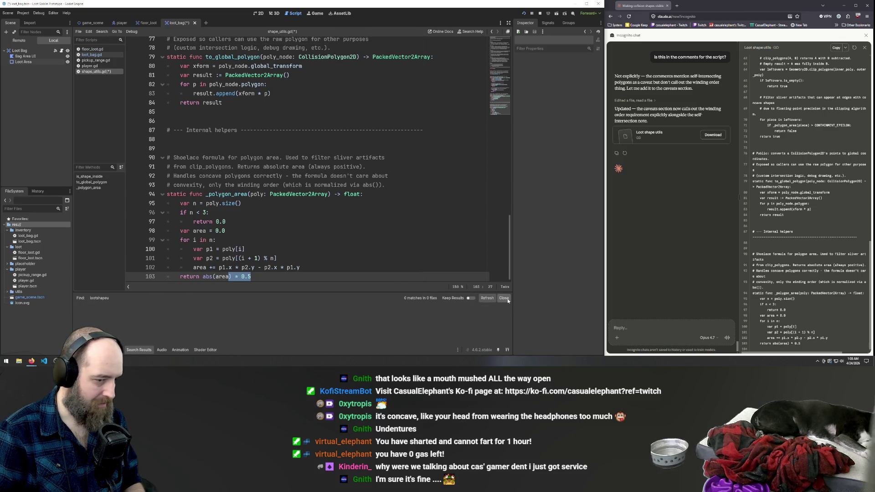
# Fix the line 39 usage example to call LootShape instead of LootShapeUtils.
pyautogui.click(309, 146)
pyautogui.hotkey('ctrl', 'f')
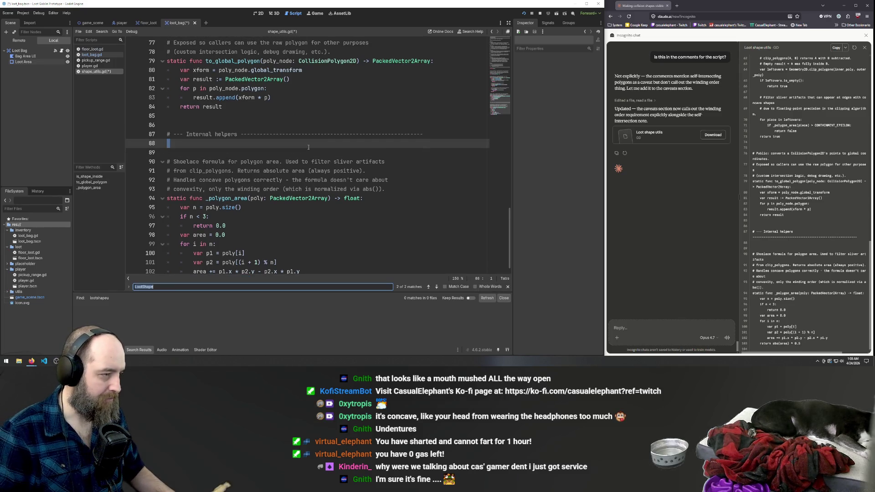
pyautogui.press('Return')
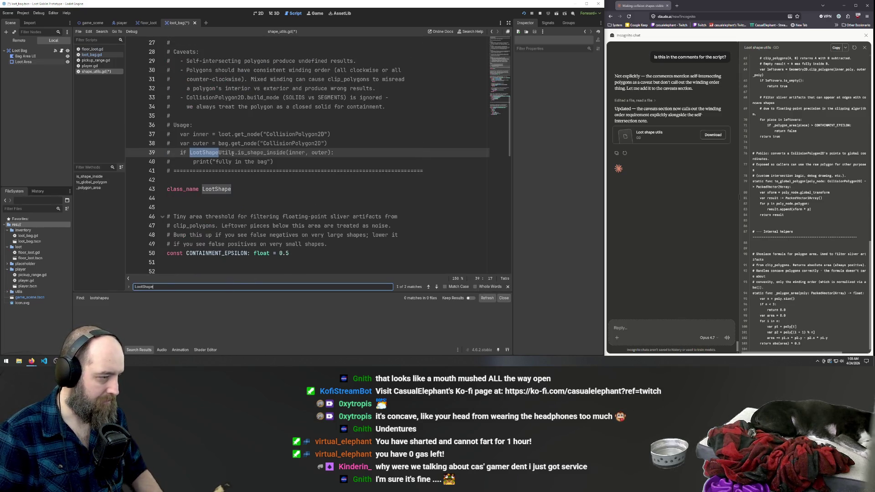
pyautogui.click(234, 153)
pyautogui.press('BackSpace')
pyautogui.press('BackSpace')
pyautogui.press('BackSpace')
# Re-check the project for leftover 'LootShapeU' references, then save all modified scripts.
pyautogui.click(159, 286)
pyautogui.write('U')
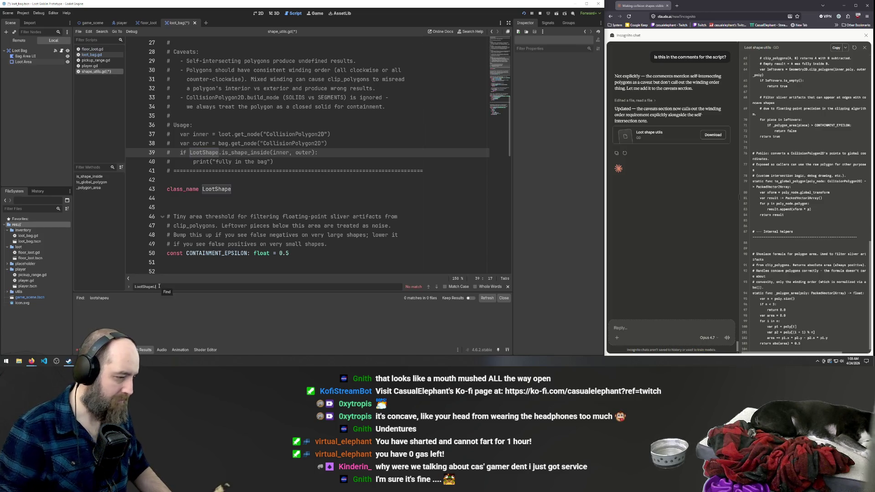
pyautogui.hotkey('ctrl', 'shift', 'f')
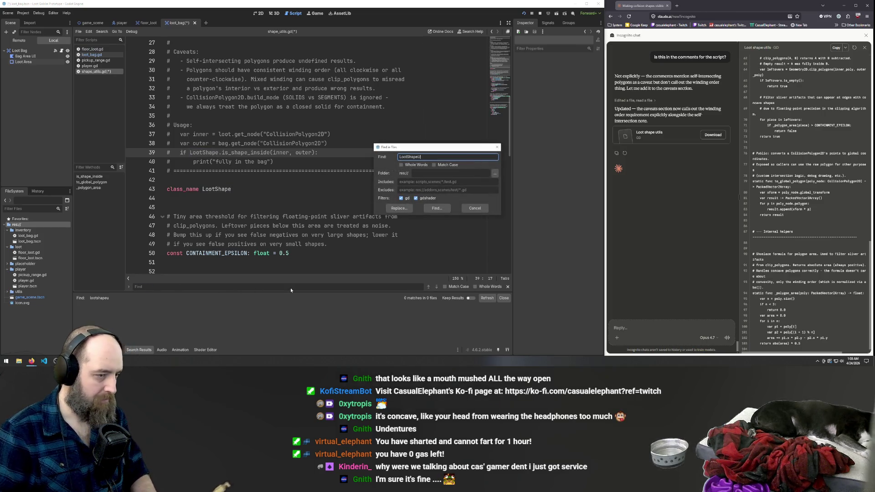
pyautogui.press('Return')
pyautogui.click(128, 317)
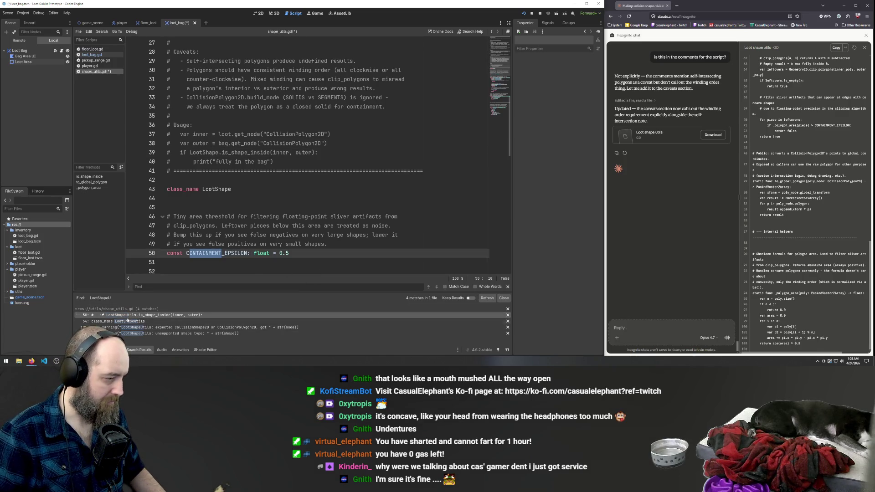
pyautogui.click(128, 320)
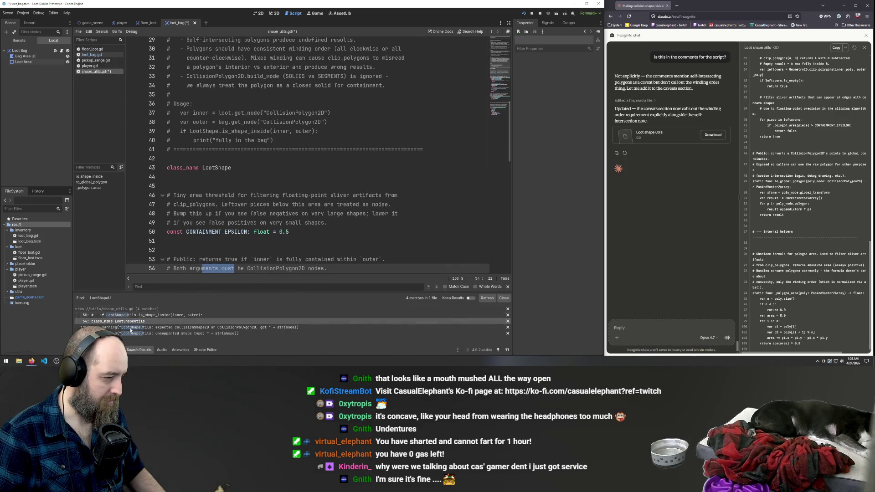
pyautogui.click(122, 334)
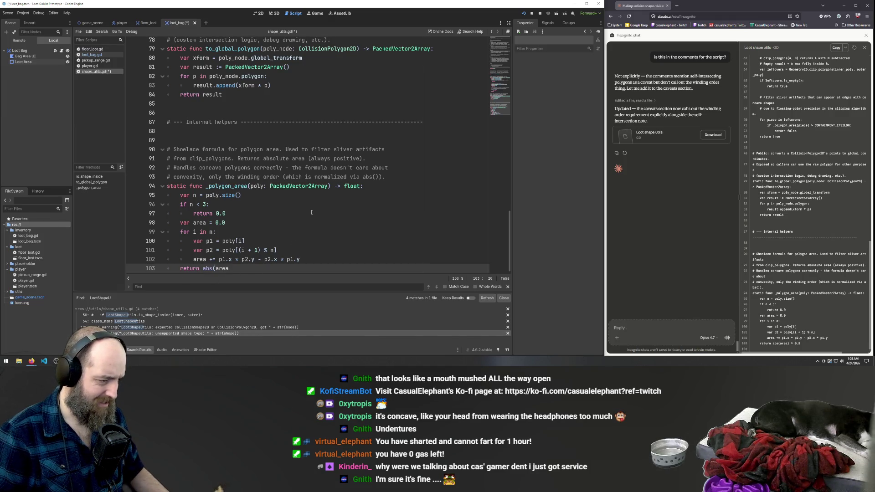
pyautogui.hotkey('ctrl', 'z')
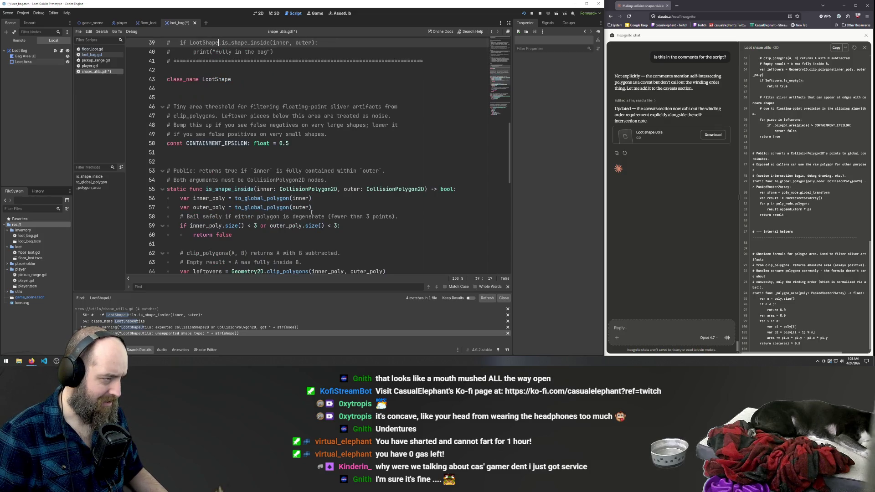
pyautogui.click(380, 115)
pyautogui.hotkey('ctrl', 's')
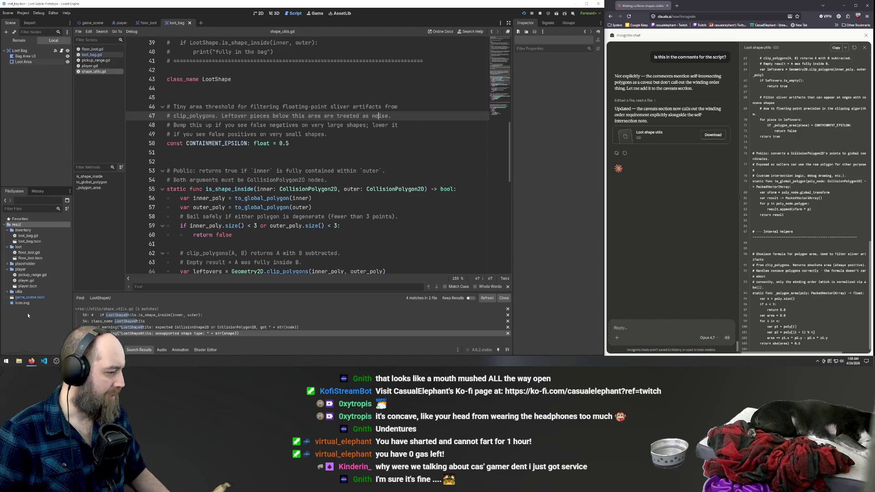
# Move shape_utils.gd from the utils folder into the inventory folder.
pyautogui.doubleClick(18, 292)
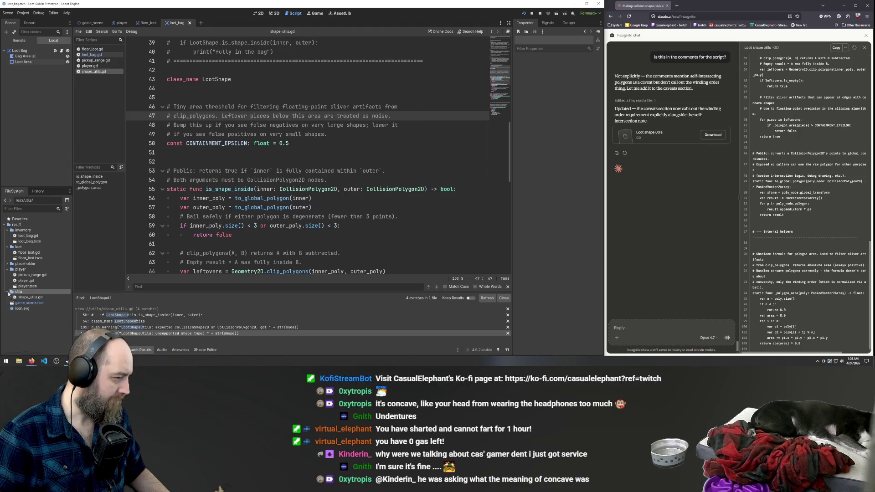
pyautogui.click(34, 298)
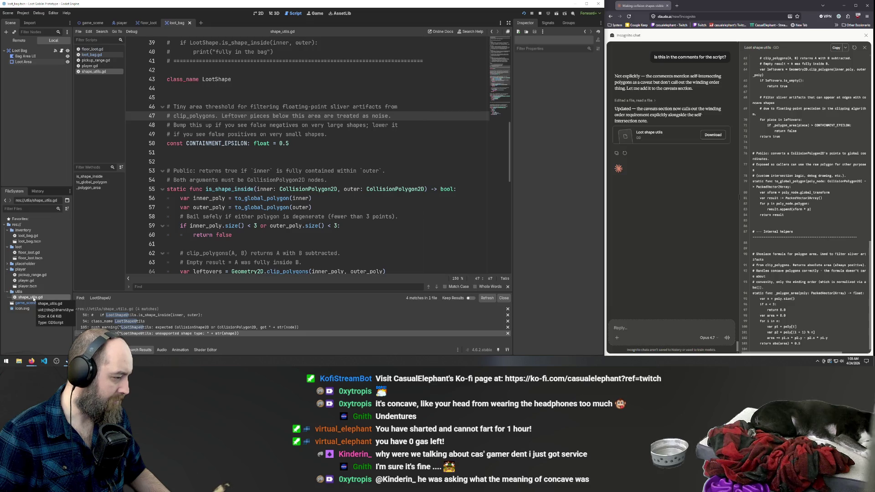
pyautogui.moveTo(26, 299); pyautogui.dragTo(28, 232)
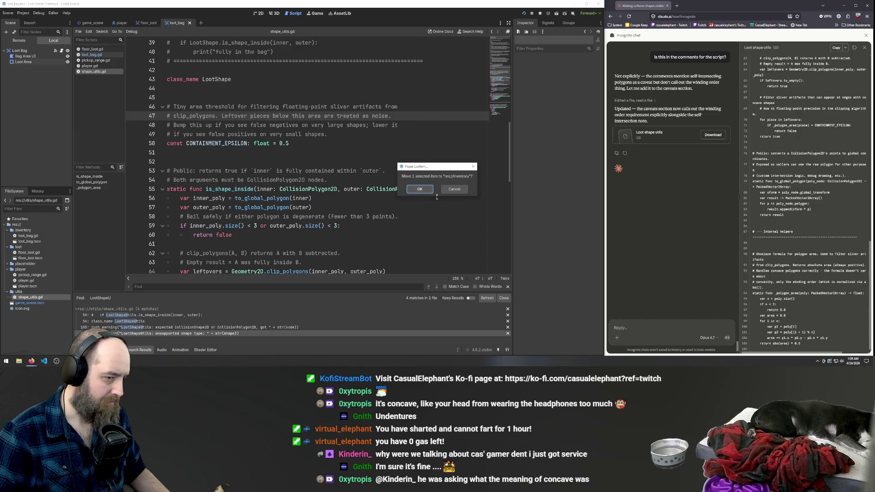
pyautogui.click(419, 189)
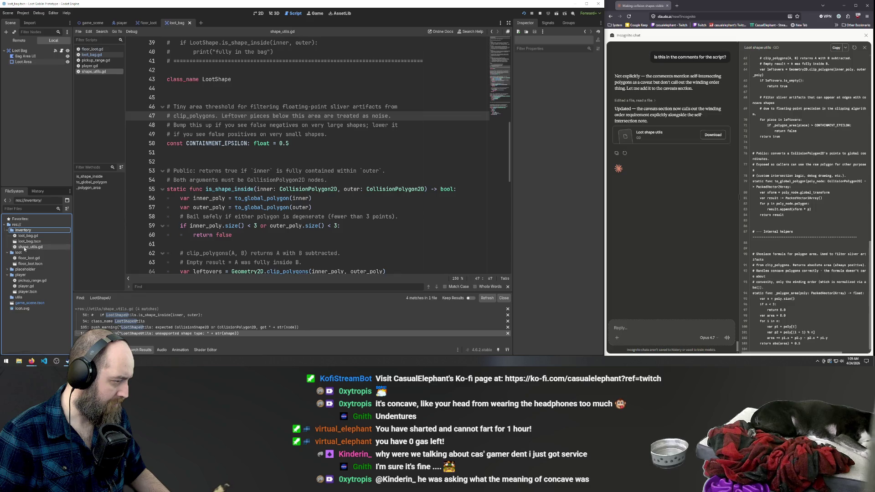
# Rename the moved script to loot_shape_util.gd.
pyautogui.rightClick(27, 247)
pyautogui.moveTo(65, 275)
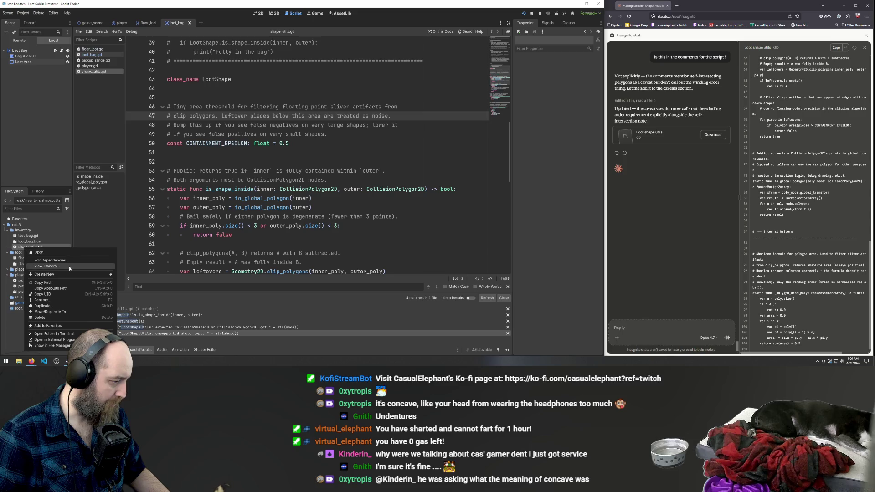
pyautogui.click(64, 299)
pyautogui.press('Right')
pyautogui.press('BackSpace')
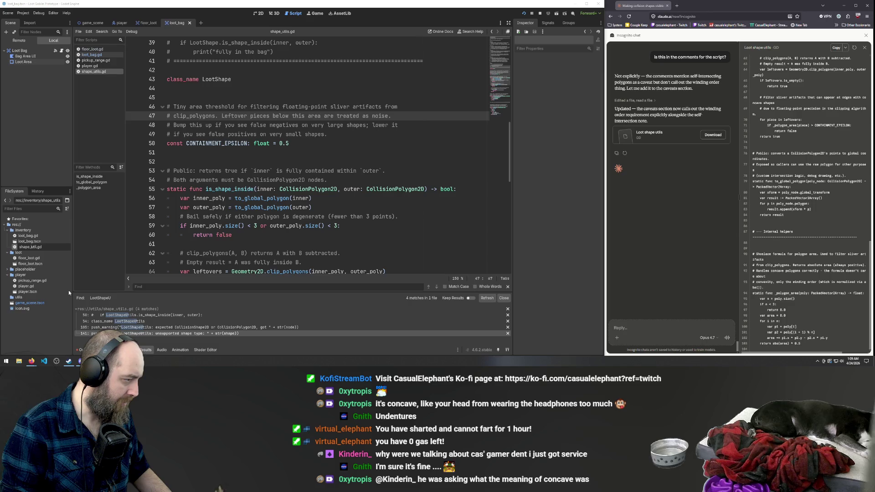
pyautogui.write('loot_')
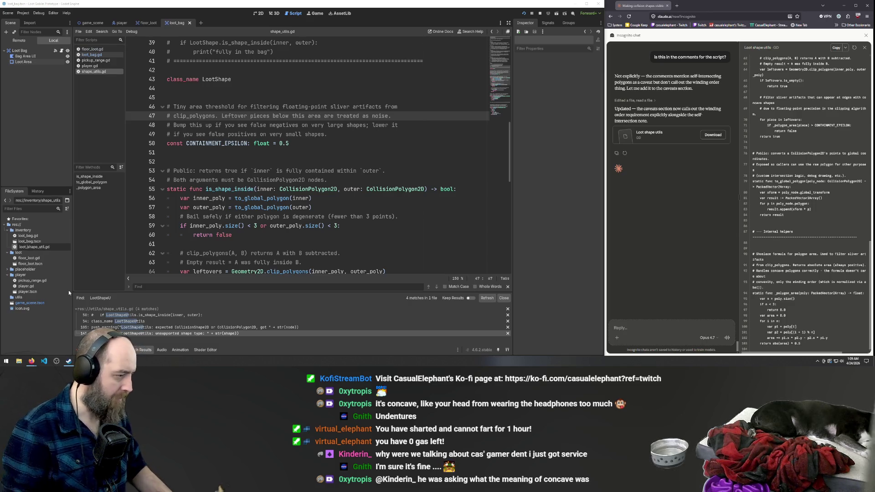
pyautogui.press('Return')
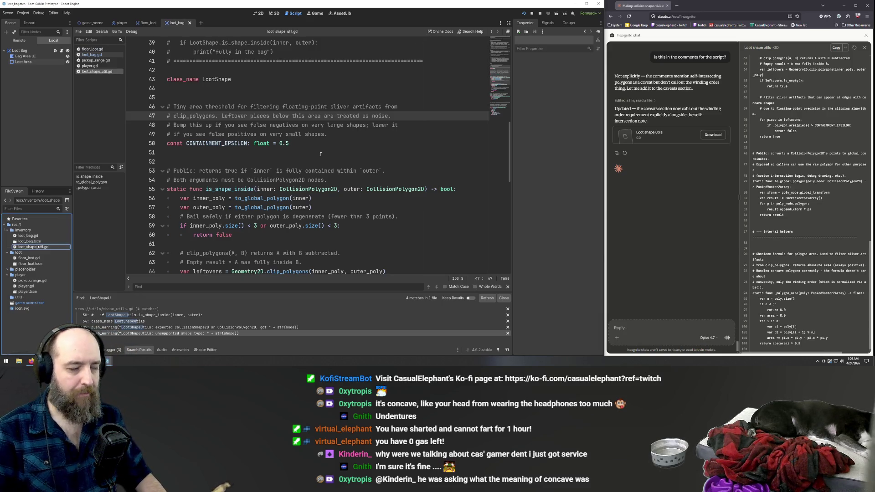
pyautogui.press('Down')
pyautogui.press('Down')
pyautogui.press('Down')
pyautogui.press('Up')
pyautogui.press('Up')
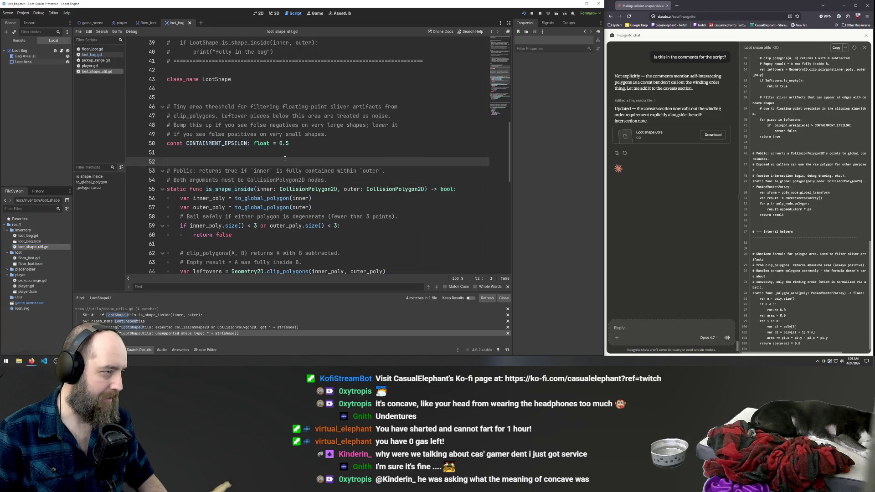
# Look through the floor_loot and loot_bag scenes and their scripts, ending on loot_shape_util.gd.
pyautogui.scroll(-3, 305, 123)
pyautogui.scroll(10, 689, 178)
pyautogui.scroll(10, 689, 178)
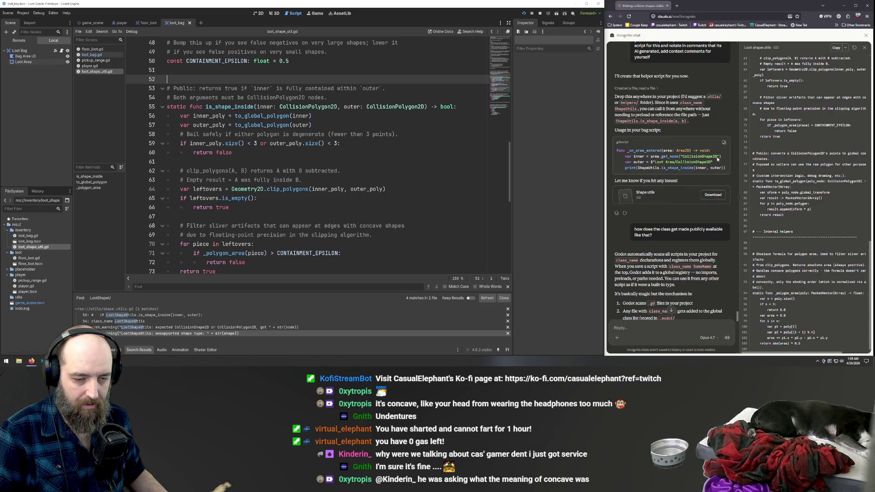
pyautogui.click(148, 21)
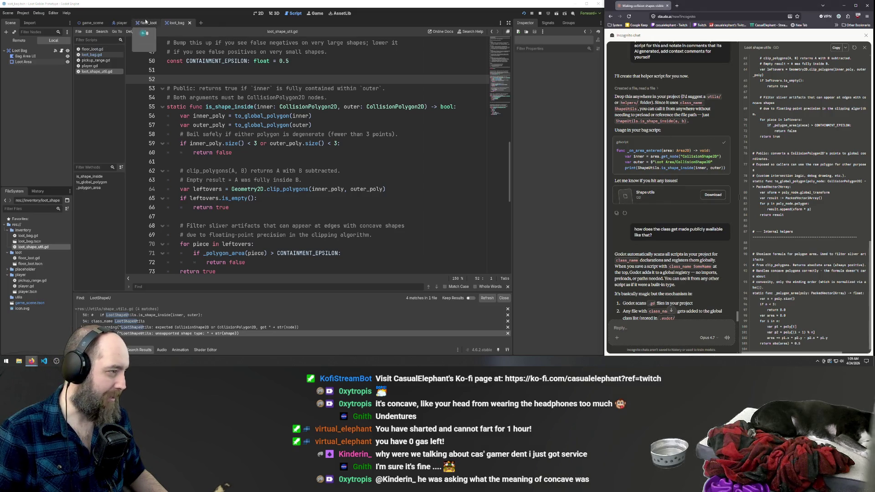
pyautogui.click(184, 23)
pyautogui.click(91, 53)
pyautogui.click(92, 49)
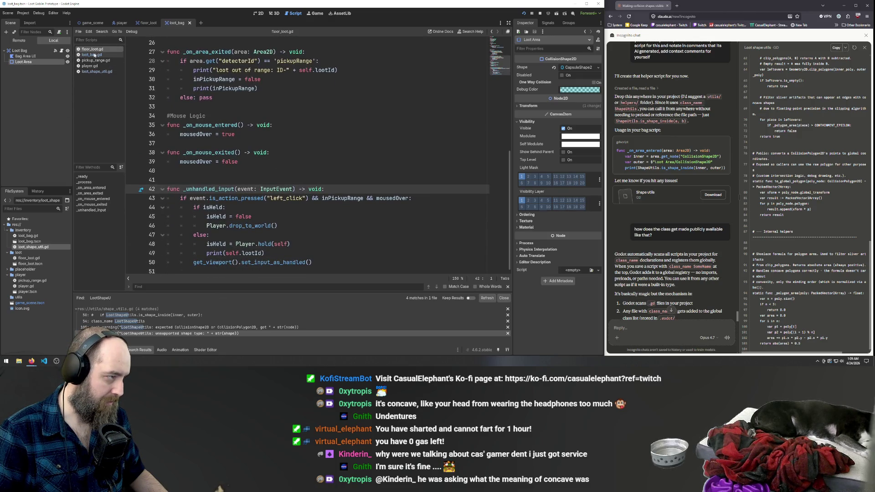
pyautogui.click(92, 72)
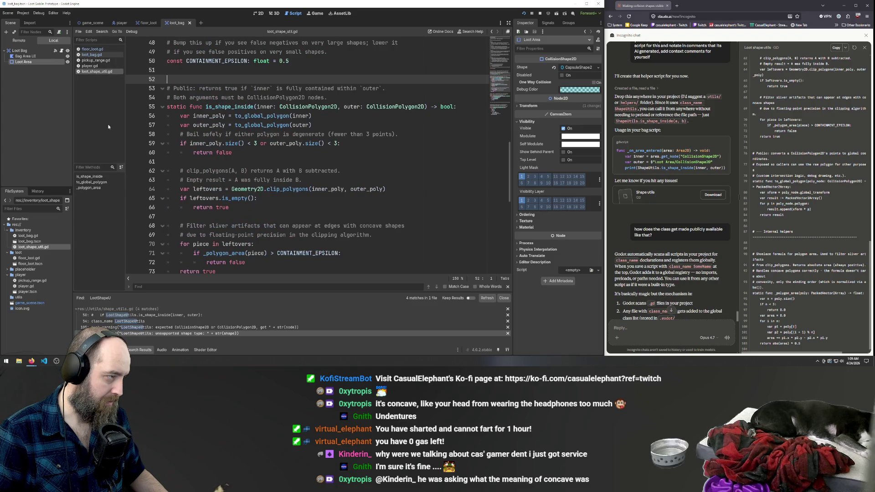
# Close loot_shape_util.gd and return to loot_bag.gd with its is_fully_inside argument error.
pyautogui.rightClick(100, 72)
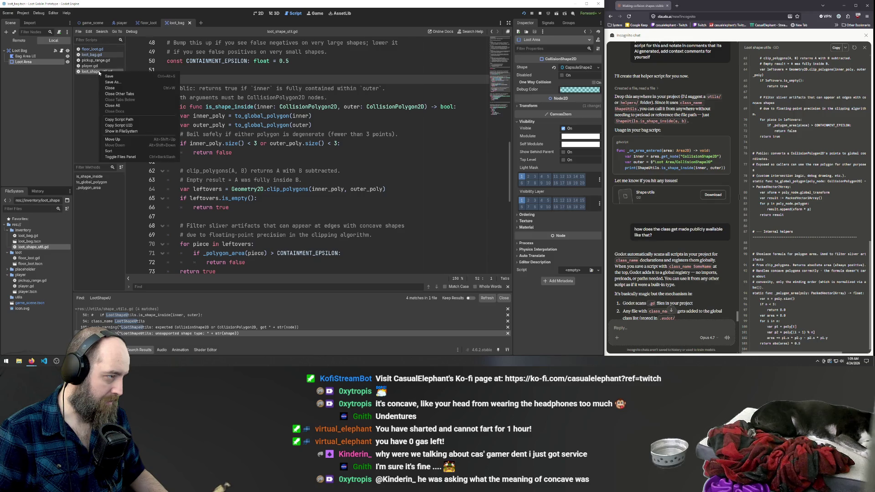
pyautogui.click(121, 88)
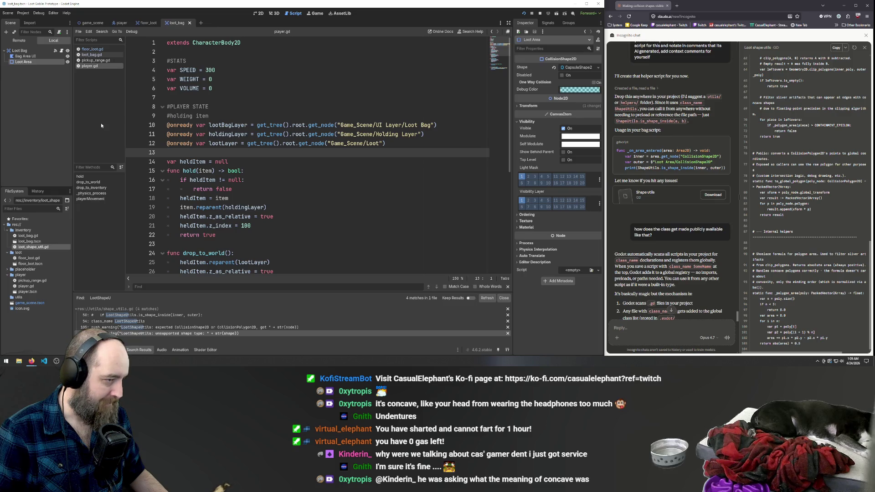
pyautogui.click(93, 60)
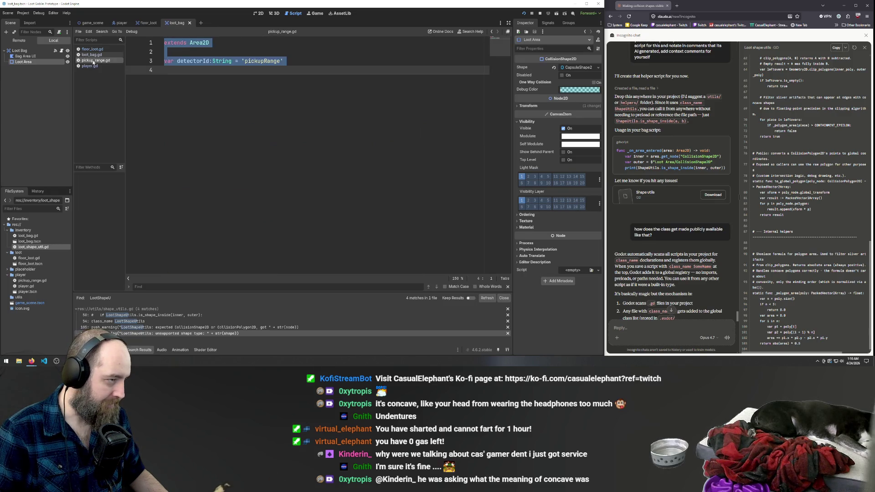
pyautogui.click(90, 66)
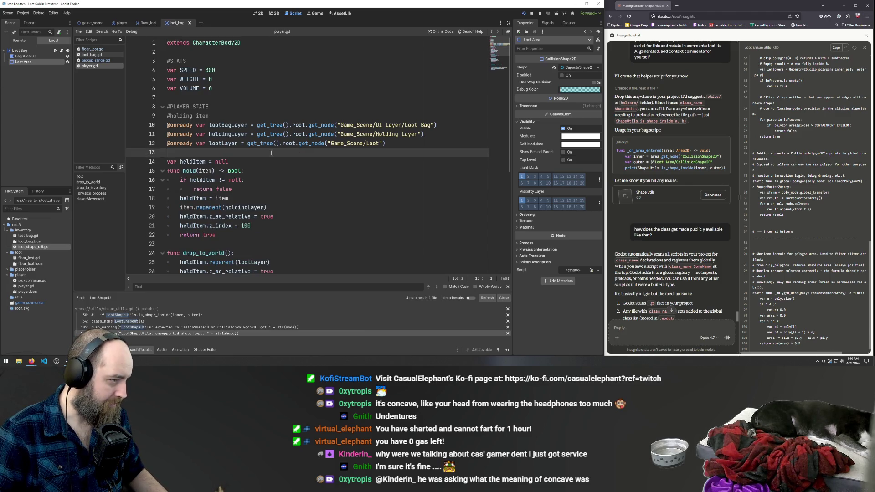
pyautogui.click(88, 54)
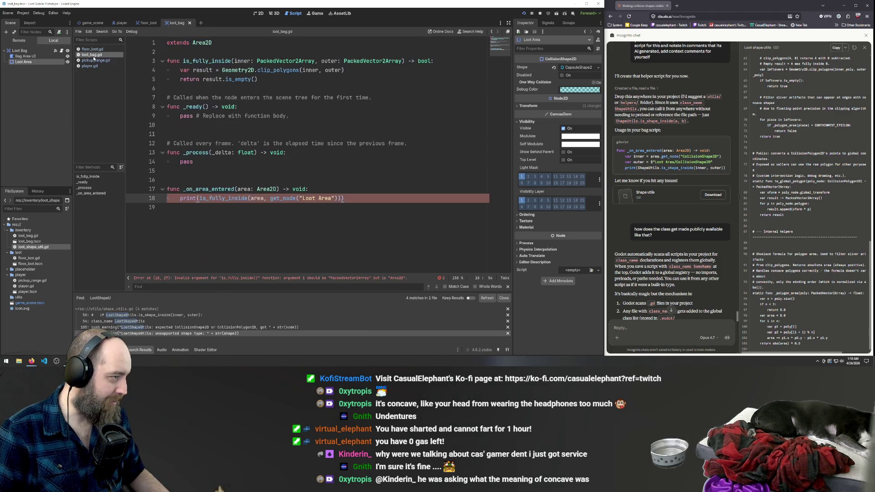
# Paste the ShapeUtils snippet over the _on_area_entered body to fetch the inner and outer shapes.
pyautogui.click(361, 203)
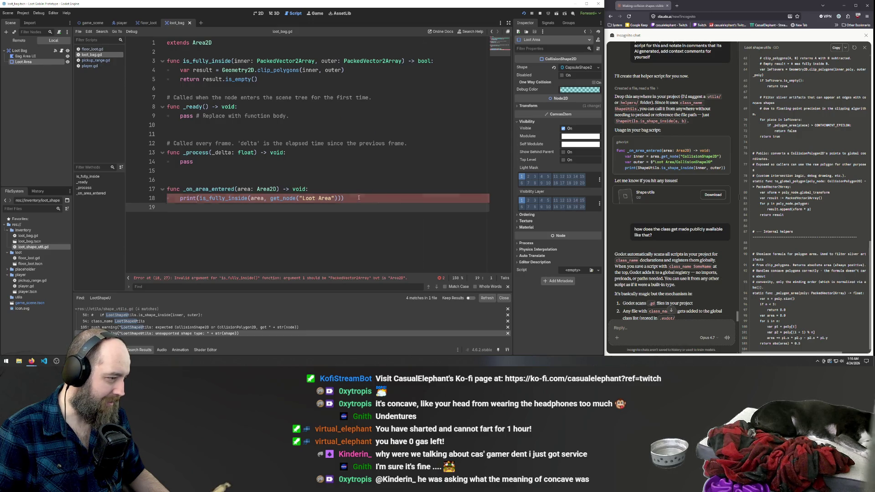
pyautogui.click(363, 199)
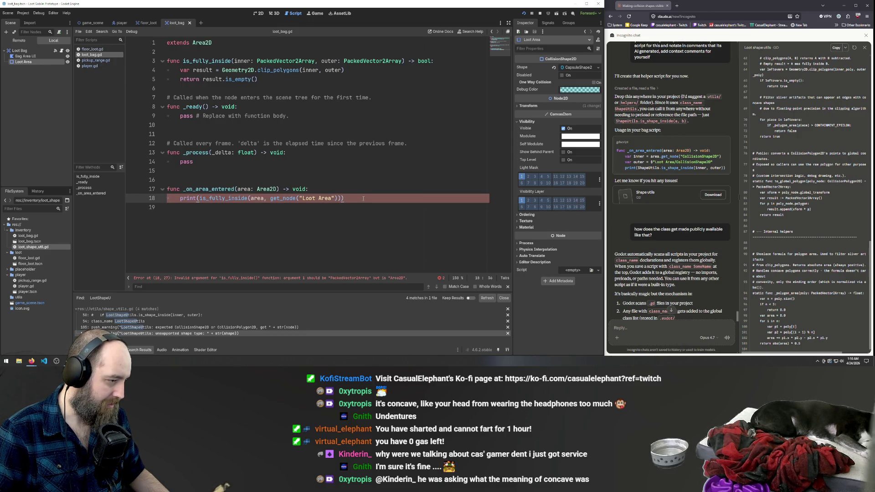
pyautogui.moveTo(349, 199); pyautogui.dragTo(187, 199)
pyautogui.click(295, 199)
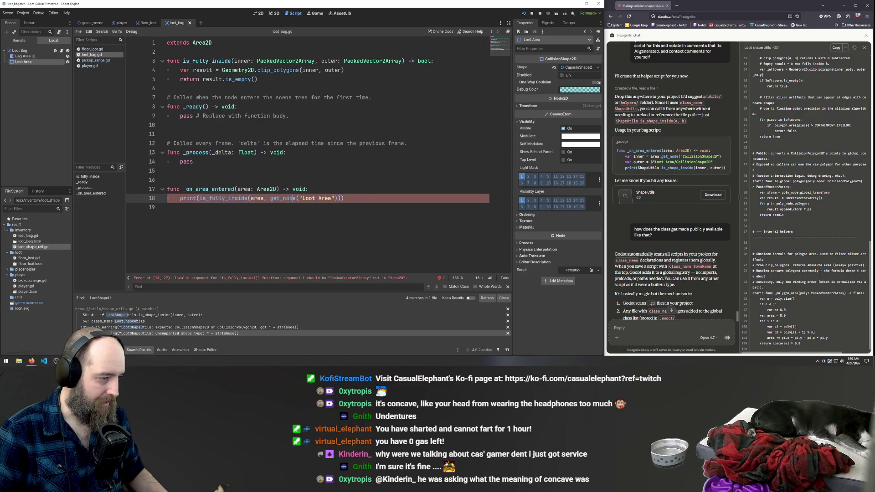
pyautogui.moveTo(366, 199); pyautogui.dragTo(386, 185)
pyautogui.write('func _on_area_entered(area: Area2D) -> void:     var inner = area.get_node("CollisionShape2D")     var outer = $"Loot Area/CollisionShape2D"     print(ShapeUtils.is_shape_inside(inner, outer))')
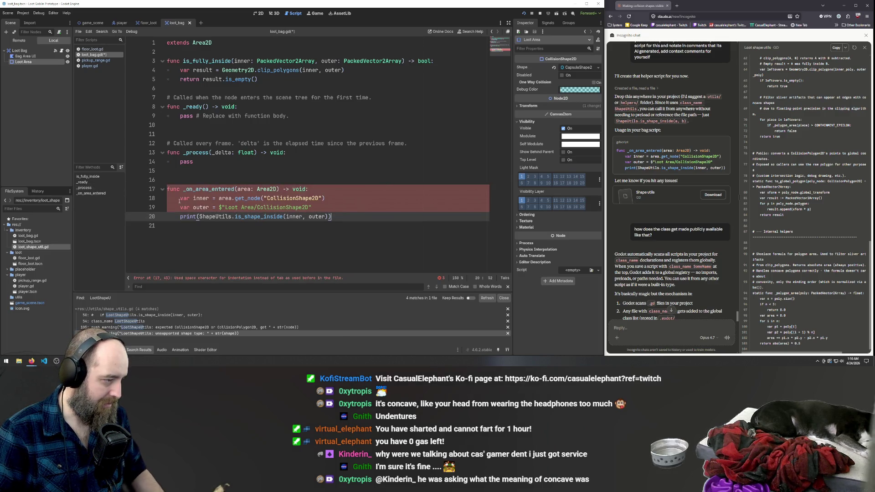
# Replace the pasted lines' space indents with tabs, then save and run the game with F5.
pyautogui.moveTo(182, 199); pyautogui.dragTo(162, 198)
pyautogui.press('Tab')
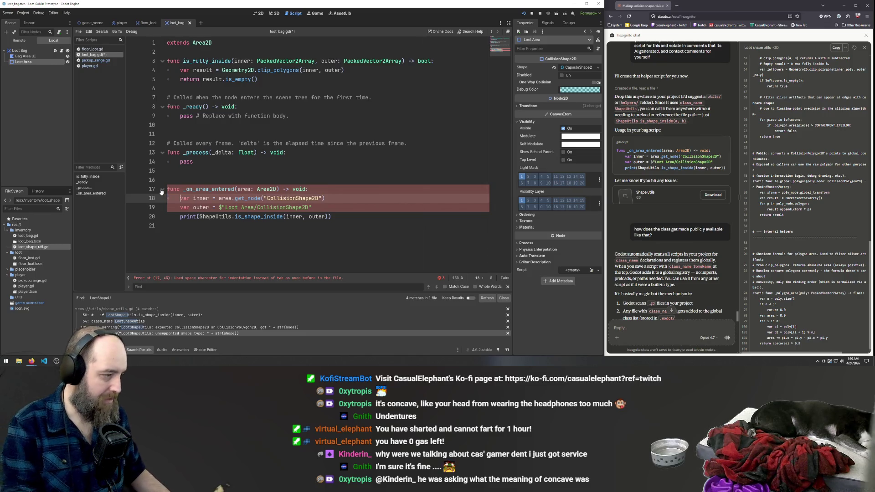
pyautogui.moveTo(180, 208); pyautogui.dragTo(132, 205)
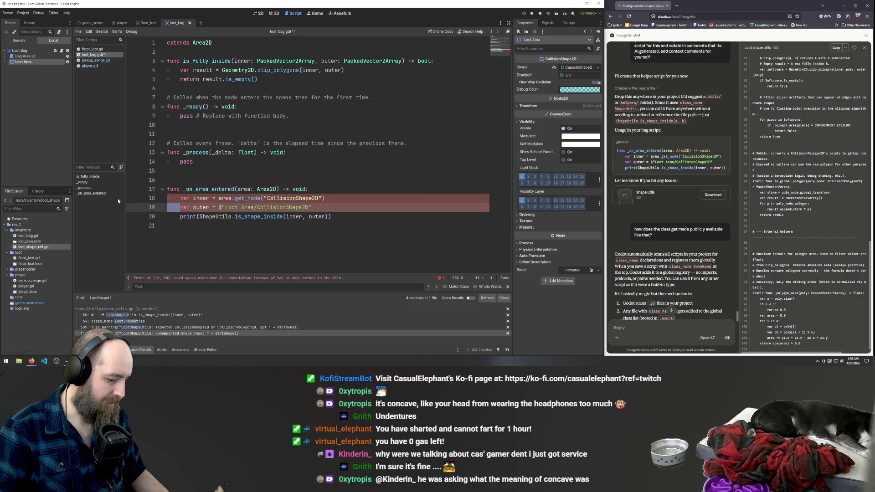
pyautogui.press('Tab')
pyautogui.click(180, 216)
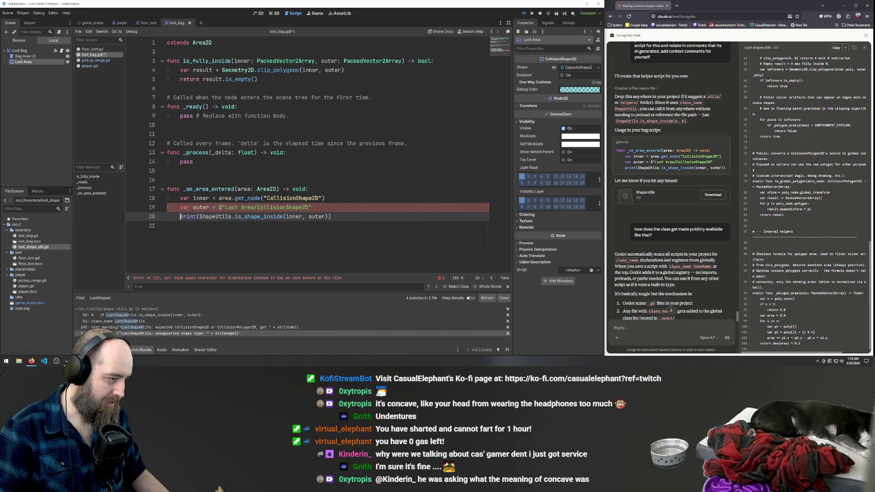
pyautogui.hotkey('shift', 'Up')
pyautogui.press('BackSpace')
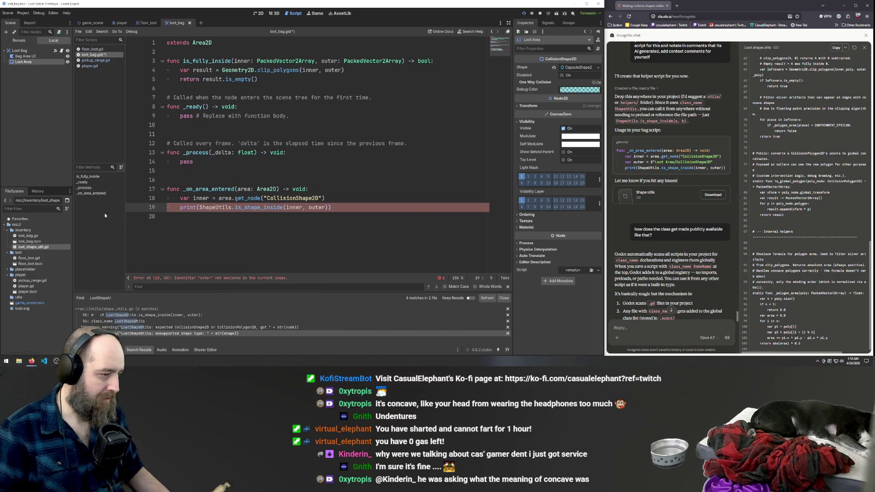
pyautogui.hotkey('ctrl', 'z')
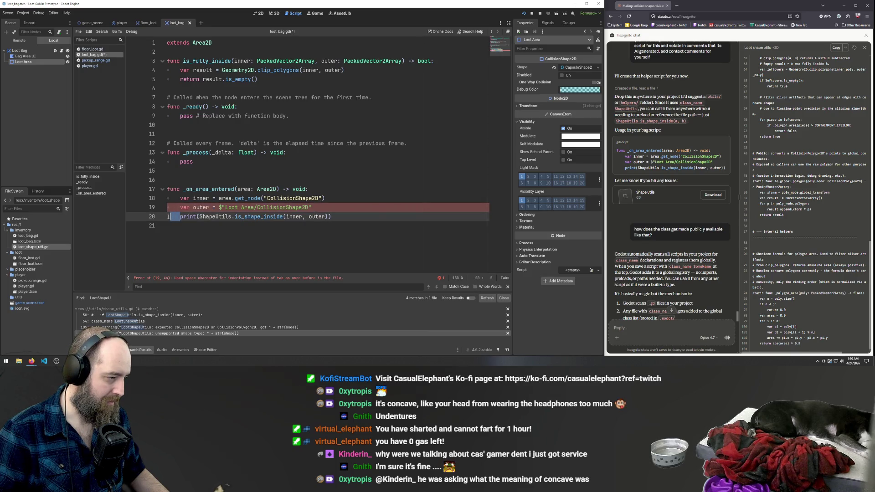
pyautogui.press('BackSpace')
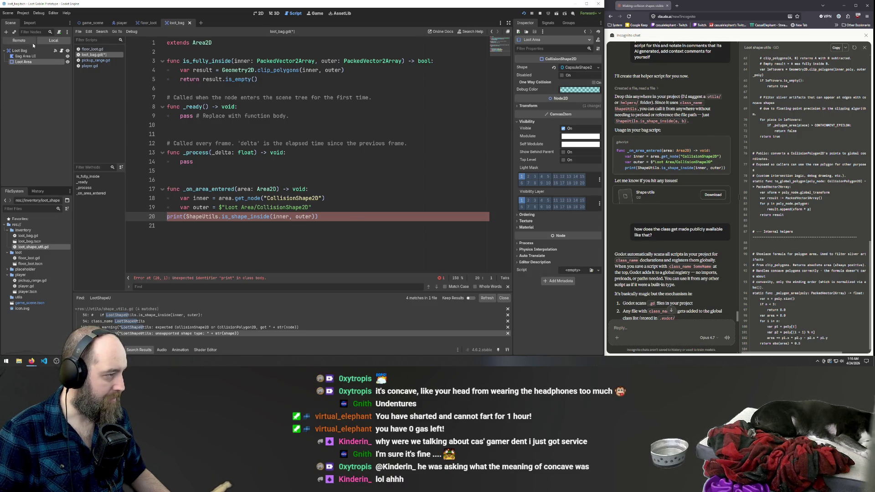
pyautogui.press('Up')
pyautogui.press('Up')
pyautogui.press('Up')
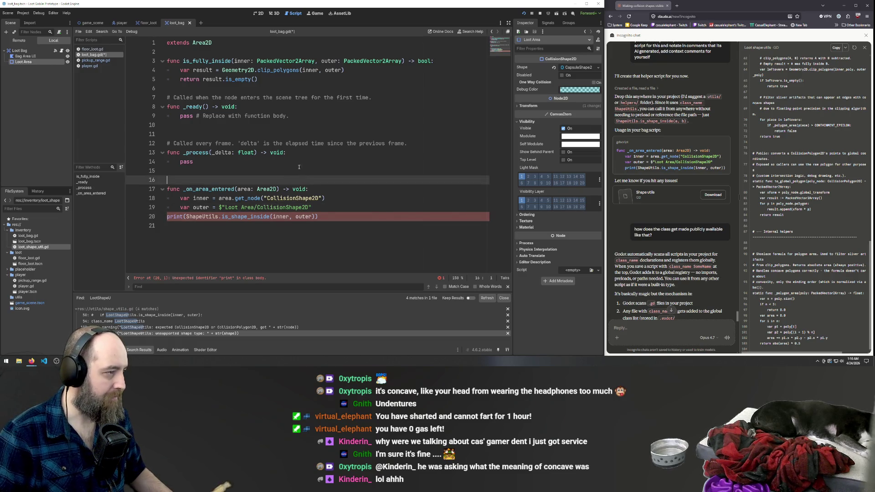
pyautogui.press('F5')
pyautogui.click(340, 142)
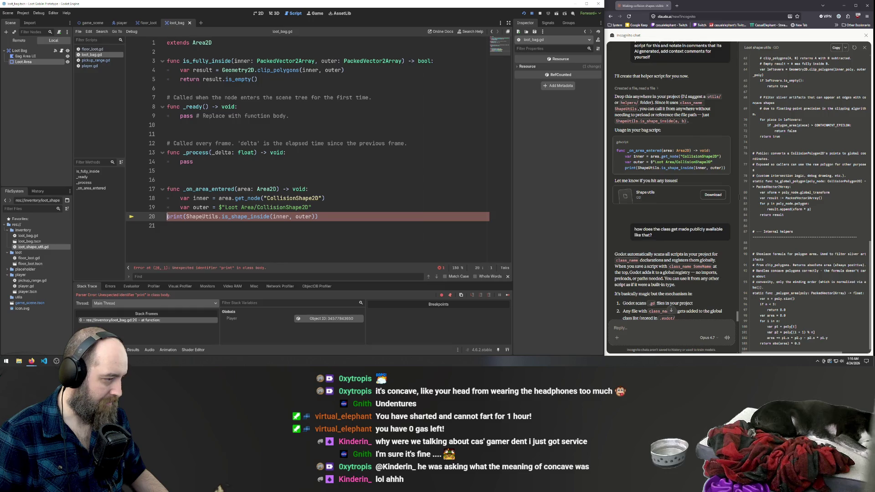
# Tab-indent the print line into the handler, save, dismiss the locked-file error and rerun.
pyautogui.press('Home')
pyautogui.press('Tab')
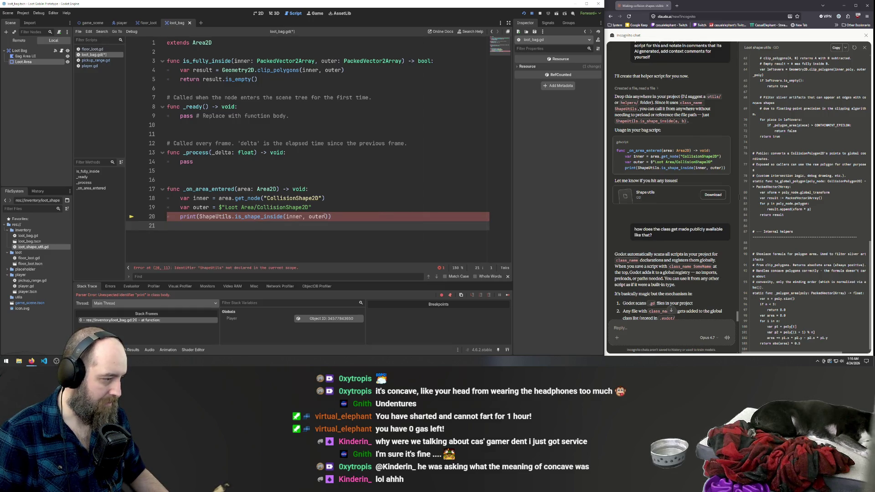
pyautogui.click(324, 215)
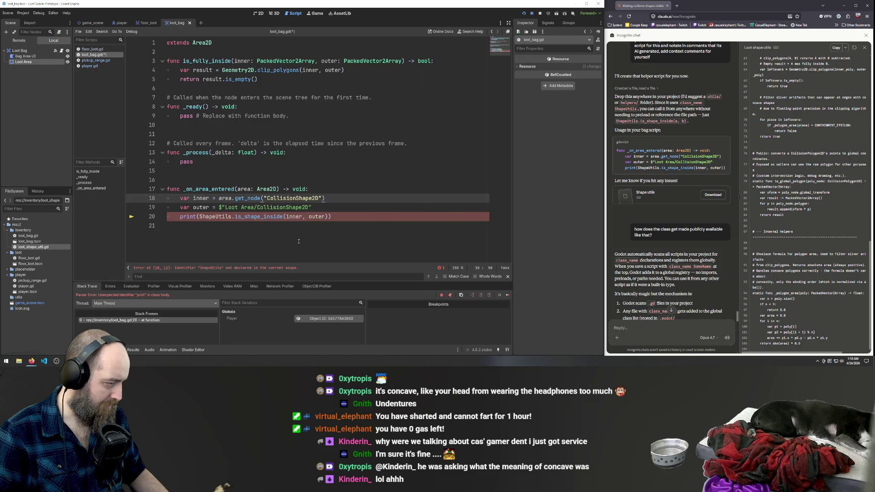
pyautogui.press('Down')
pyautogui.hotkey('ctrl', 's')
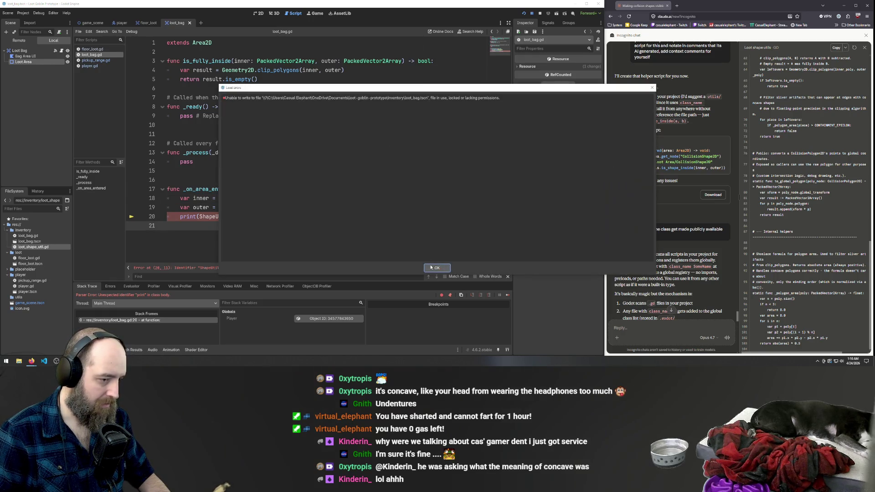
pyautogui.press('Return')
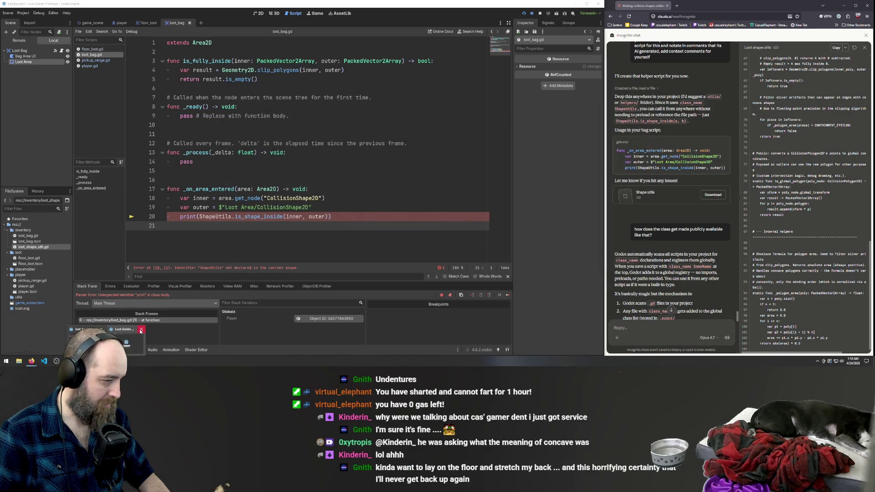
pyautogui.press('F5')
pyautogui.click(280, 176)
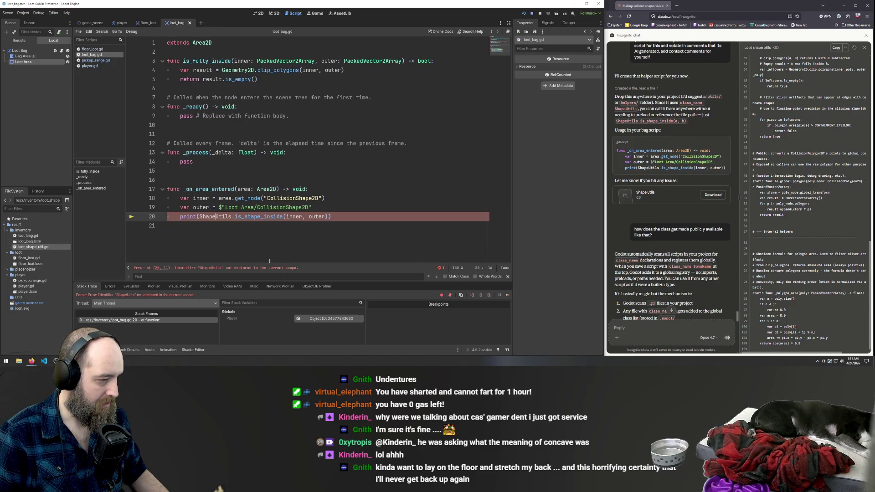
pyautogui.scroll(-3, 674, 182)
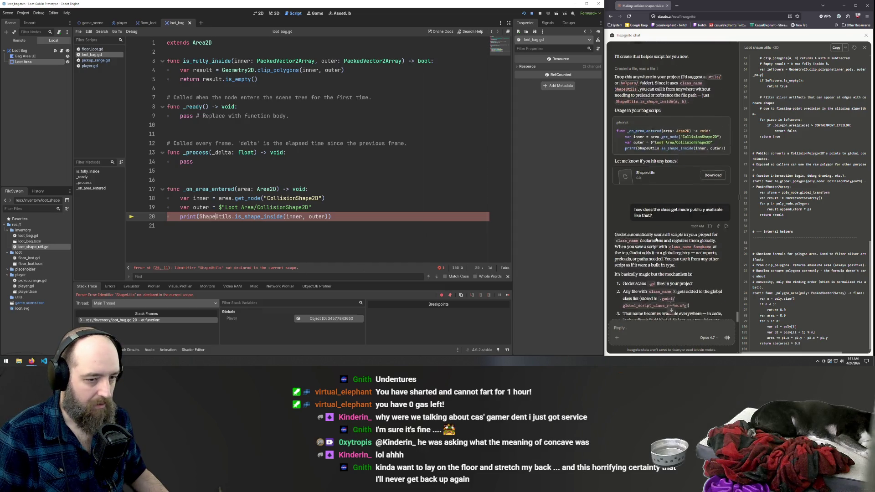
# Close Claude's code panel and select Godot's ShapeUtils-not-declared error text.
pyautogui.click(865, 48)
pyautogui.scroll(-10, 724, 273)
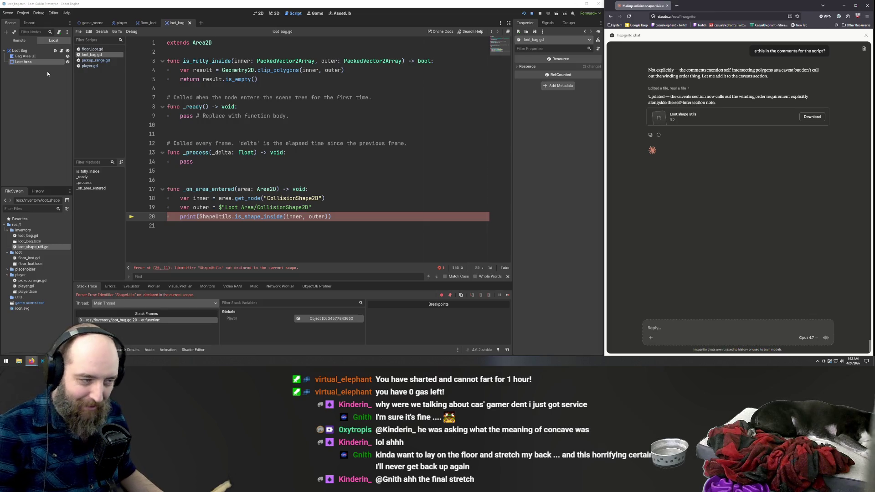
pyautogui.click(288, 216)
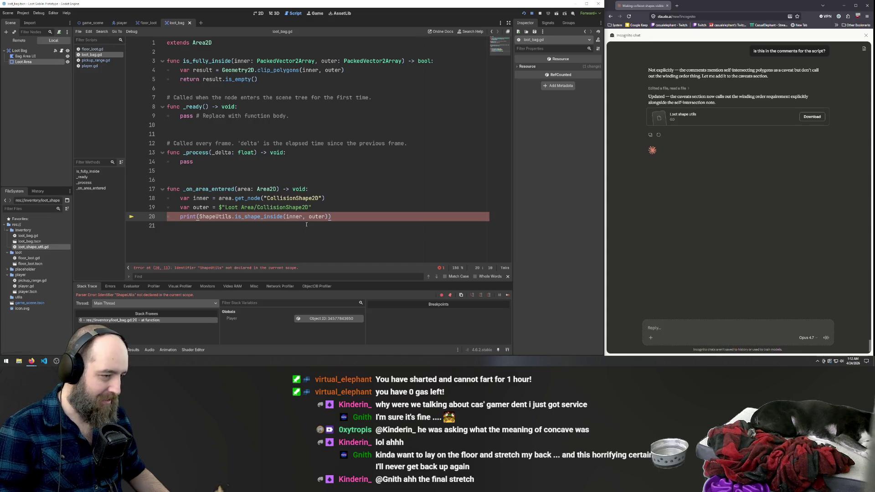
pyautogui.click(306, 224)
pyautogui.moveTo(302, 270); pyautogui.dragTo(97, 270)
pyautogui.hotkey('ctrl', 'c')
# Send Claude a message starting 'hmm' with the pasted ShapeUtils-not-declared error.
pyautogui.click(690, 330)
pyautogui.write('h')
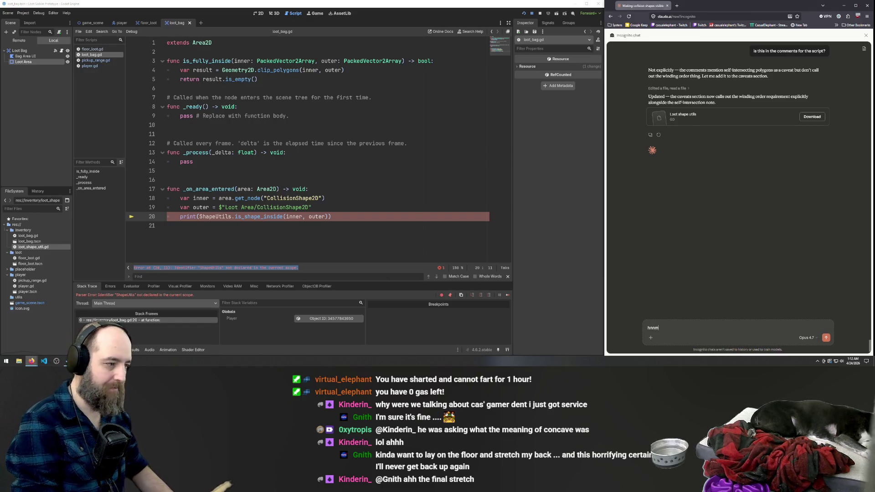
pyautogui.write('mm')
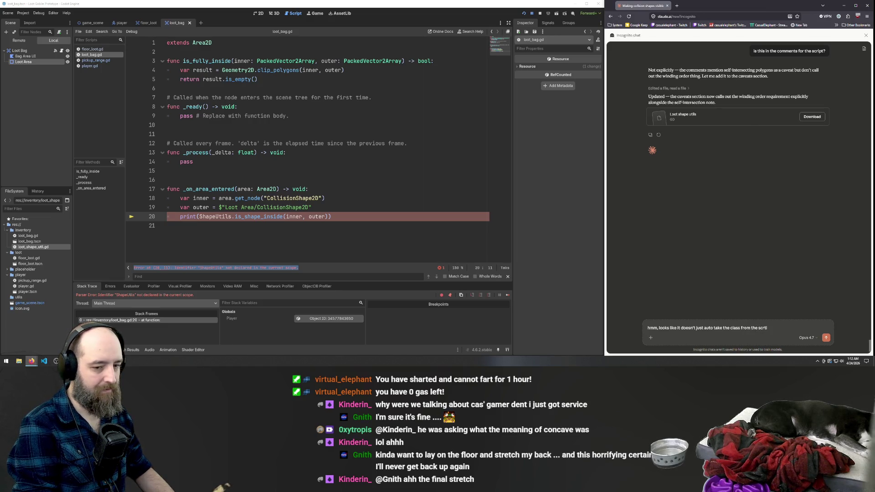
pyautogui.write('ipt')
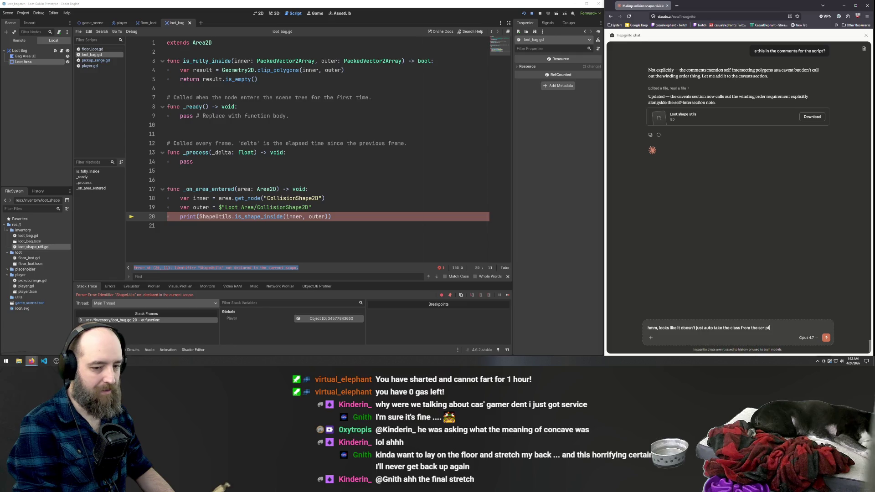
pyautogui.hotkey('shift', 'Return')
pyautogui.hotkey('shift', 'Return')
pyautogui.hotkey('ctrl', 'v')
pyautogui.press('Return')
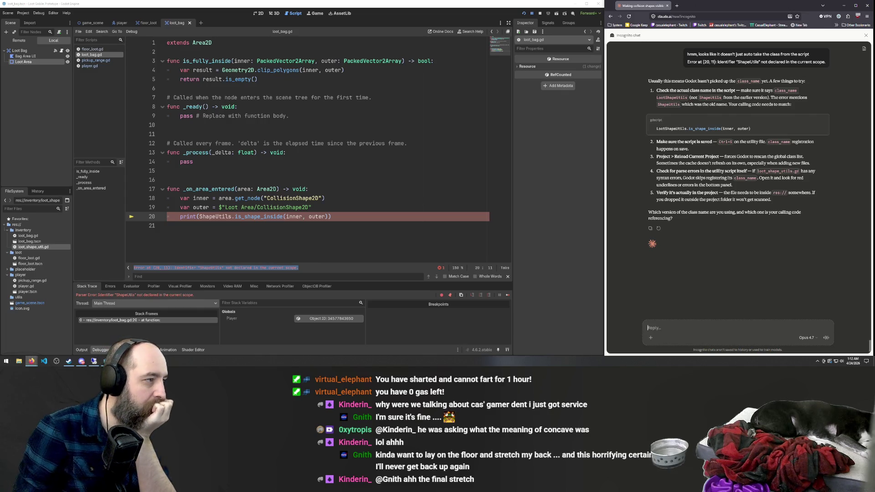
pyautogui.doubleClick(34, 246)
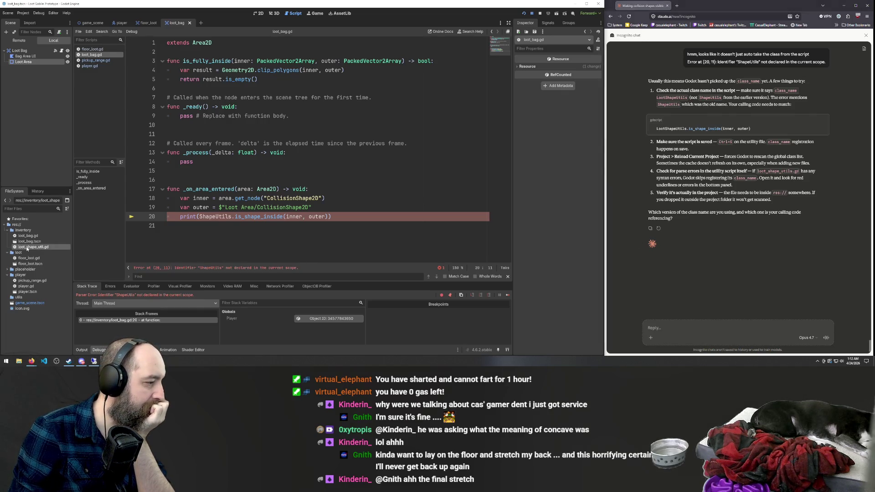
# Confirm loot_shape_util.gd declares class_name LootShape, then go to loot_bag.gd line 20.
pyautogui.scroll(3, 196, 136)
pyautogui.scroll(-4, 228, 146)
pyautogui.click(246, 149)
pyautogui.hotkey('shift', 'Home')
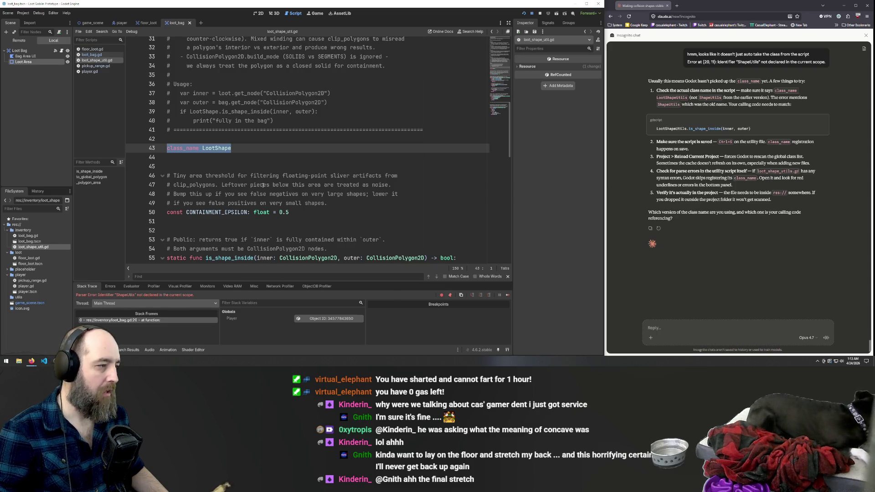
pyautogui.press('Up')
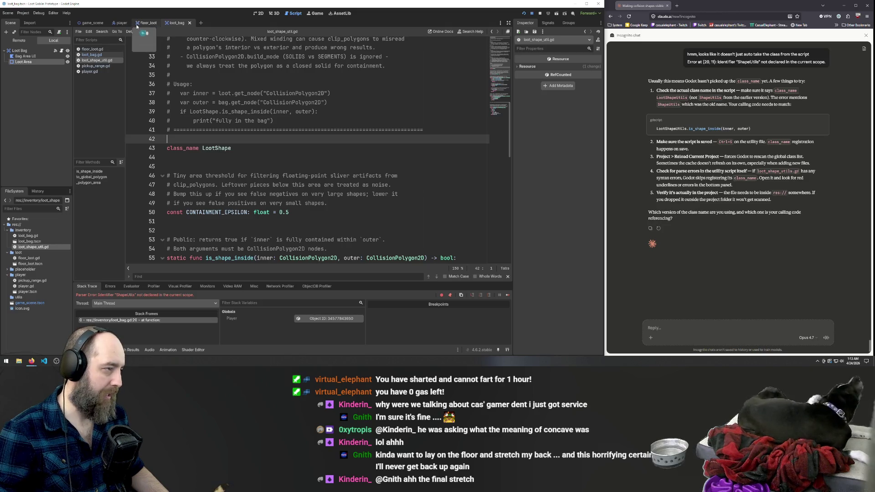
pyautogui.click(112, 25)
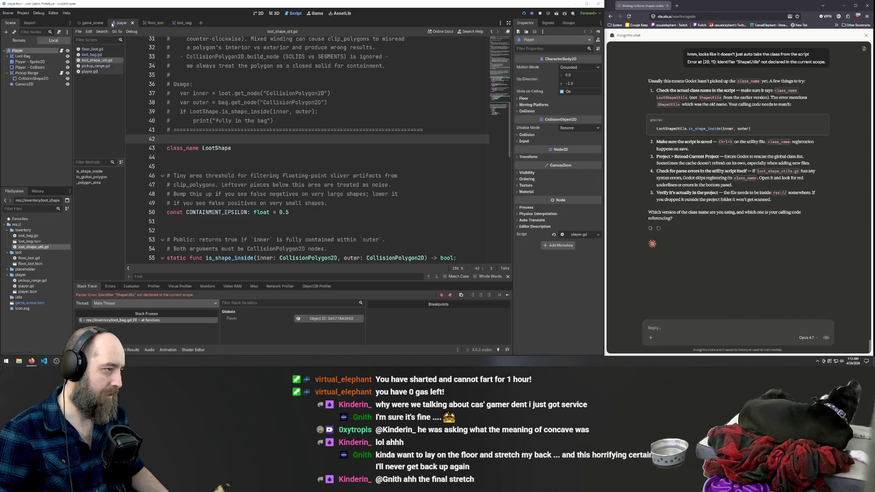
pyautogui.click(93, 49)
pyautogui.click(94, 54)
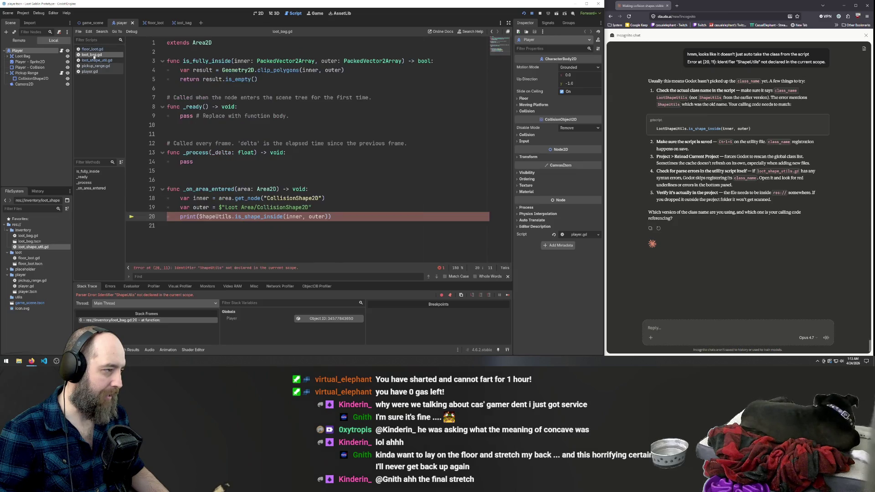
pyautogui.click(94, 60)
pyautogui.click(94, 55)
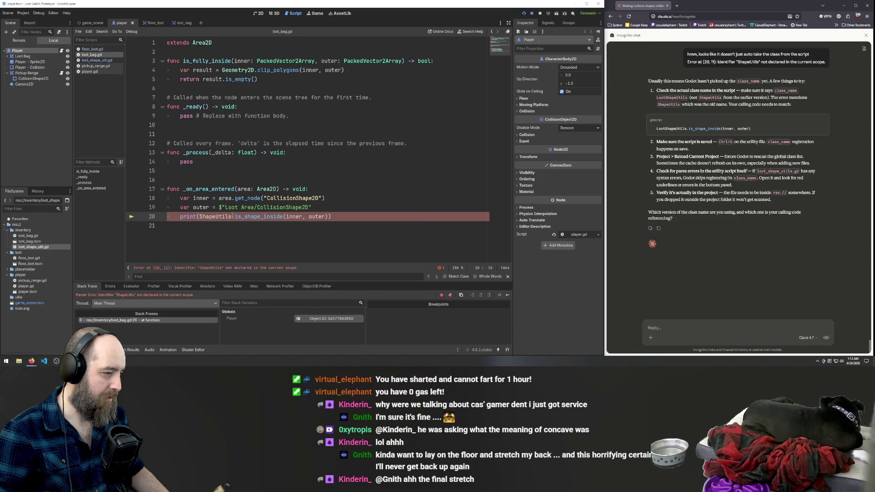
# Replace ShapeUtils with LootShape on line 20, save, and run the game.
pyautogui.moveTo(232, 217); pyautogui.dragTo(199, 216)
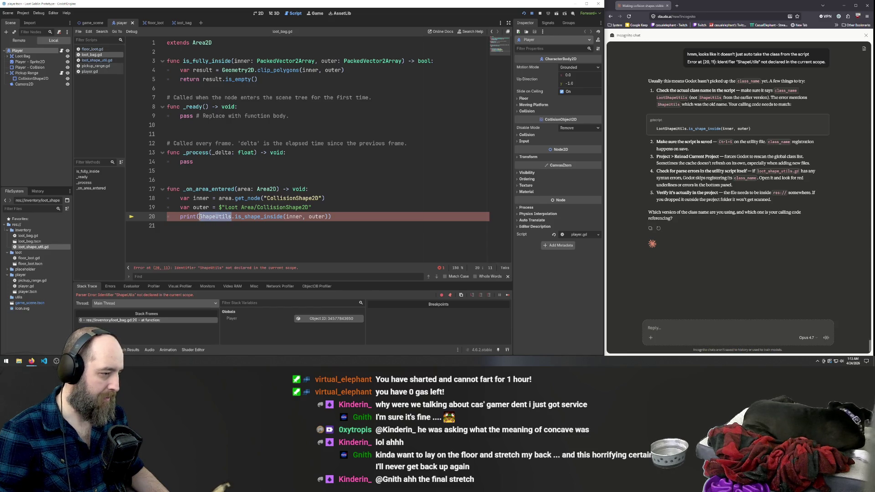
pyautogui.write('Loot')
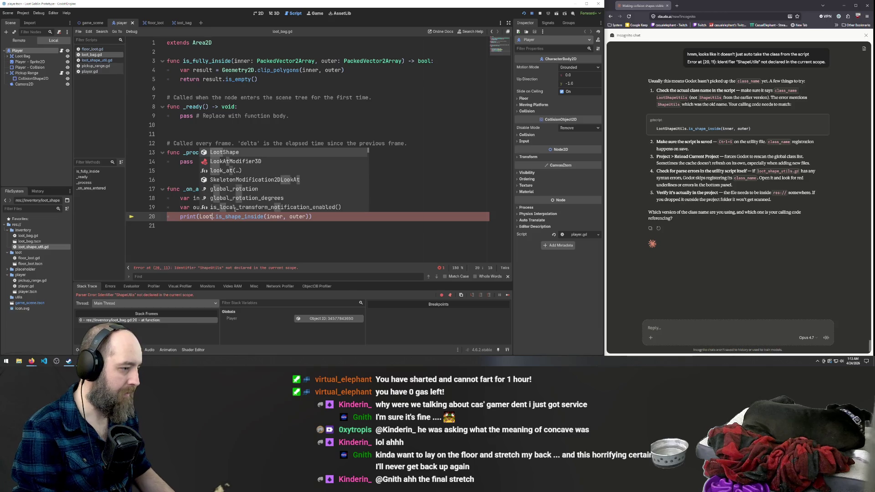
pyautogui.press('Return')
pyautogui.hotkey('ctrl', 's')
pyautogui.click(339, 154)
pyautogui.press('F5')
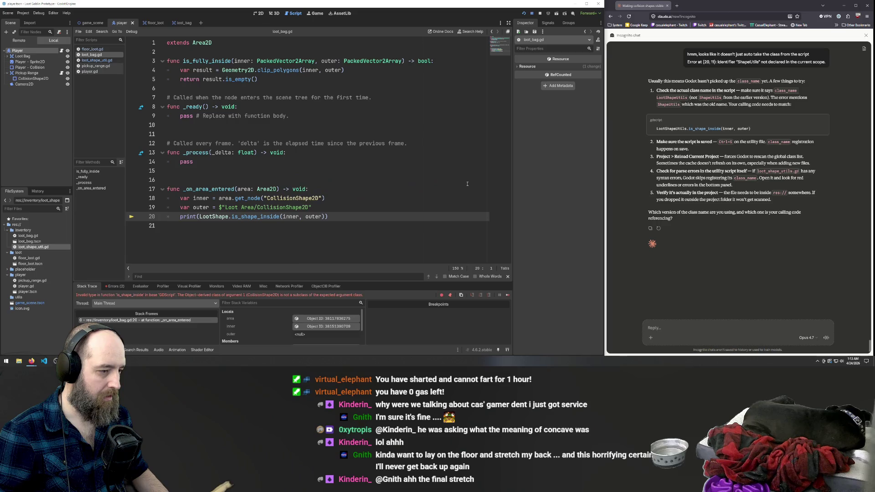
# Check the debugger thread list and trial-copy one error word into Claude, then clear it.
pyautogui.click(177, 301)
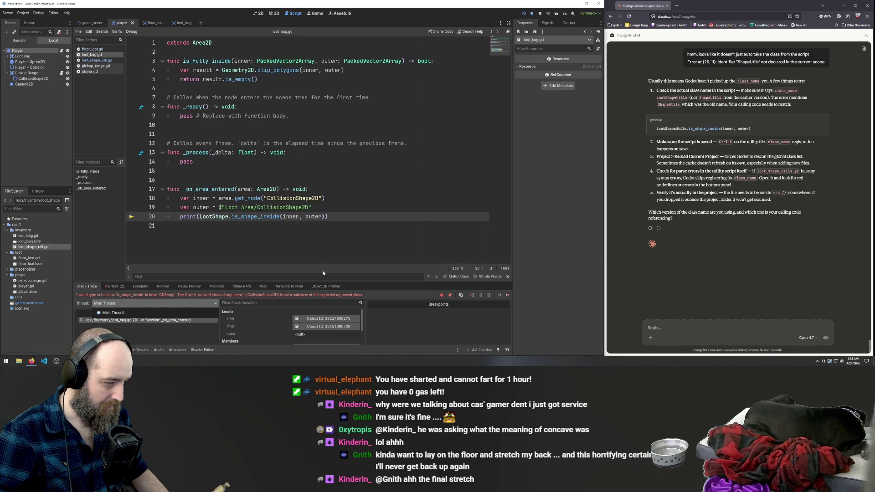
pyautogui.click(269, 217)
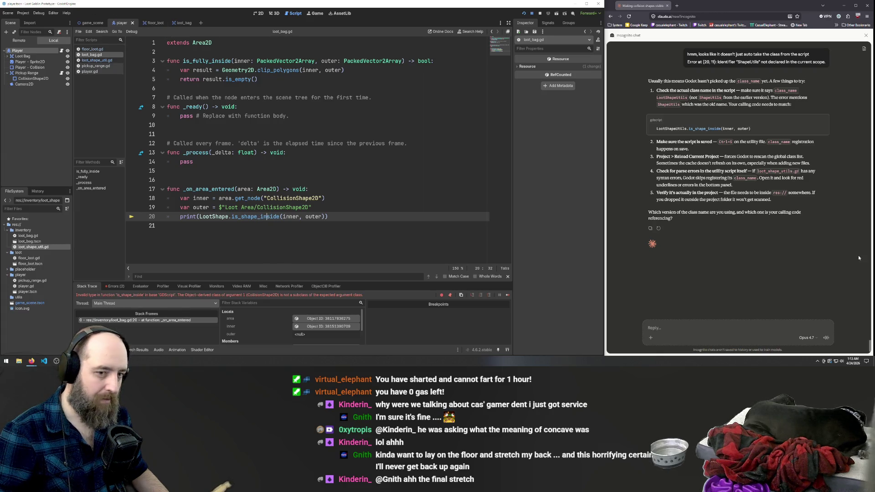
pyautogui.scroll(4, 787, 227)
pyautogui.scroll(-4, 787, 227)
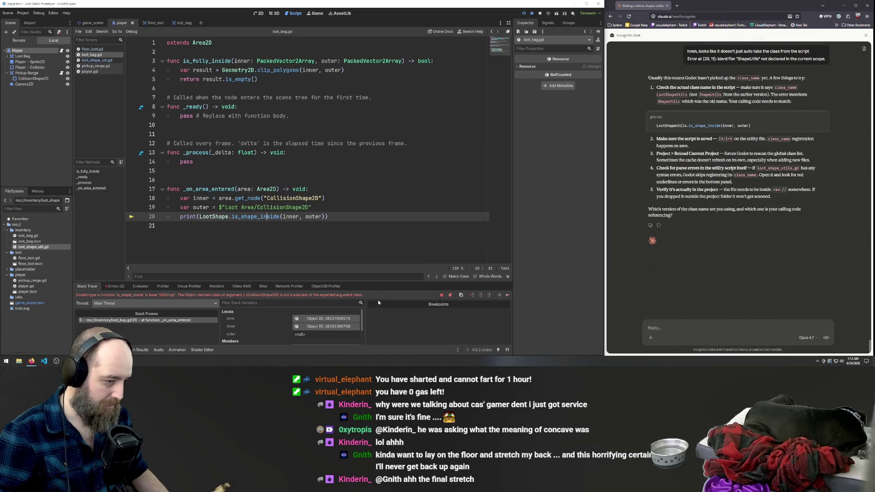
pyautogui.doubleClick(343, 295)
pyautogui.hotkey('ctrl', 'c')
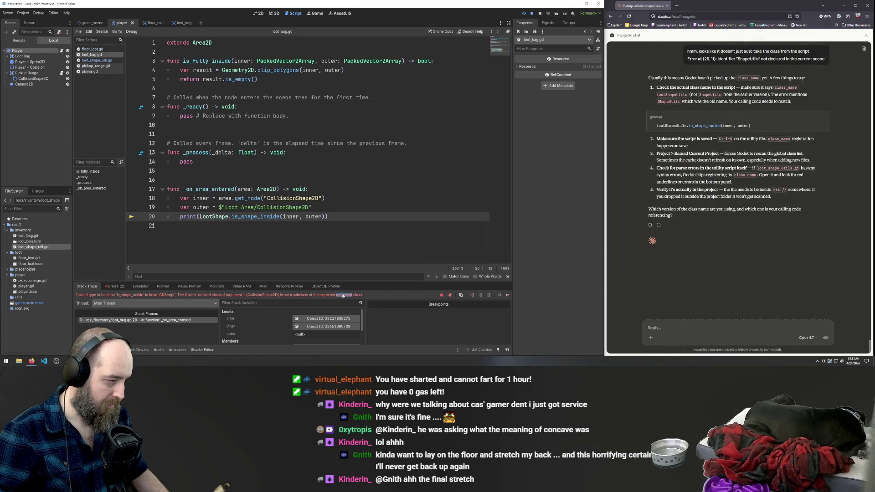
pyautogui.rightClick(363, 298)
pyautogui.click(369, 299)
pyautogui.click(711, 338)
pyautogui.hotkey('ctrl', 'v')
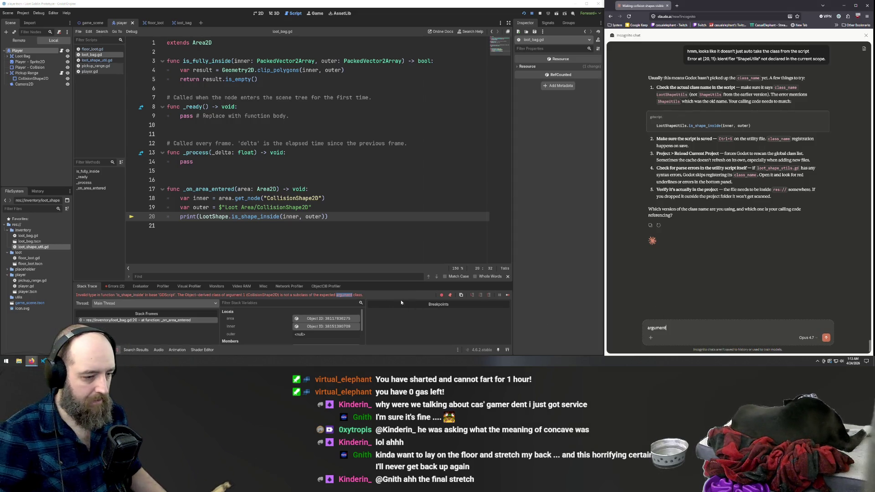
pyautogui.hotkey('ctrl', 'a')
pyautogui.press('BackSpace')
# Copy the full CollisionShape2D invalid-argument error and paste it into Claude's reply box.
pyautogui.click(311, 297)
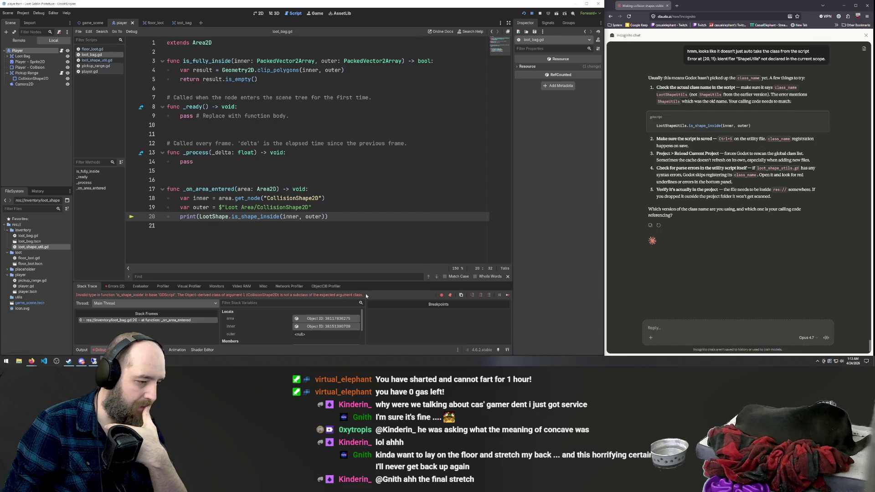
pyautogui.moveTo(343, 296)
pyautogui.mouseDown()
pyautogui.moveTo(157, 296)
pyautogui.moveTo(224, 278)
pyautogui.mouseUp()
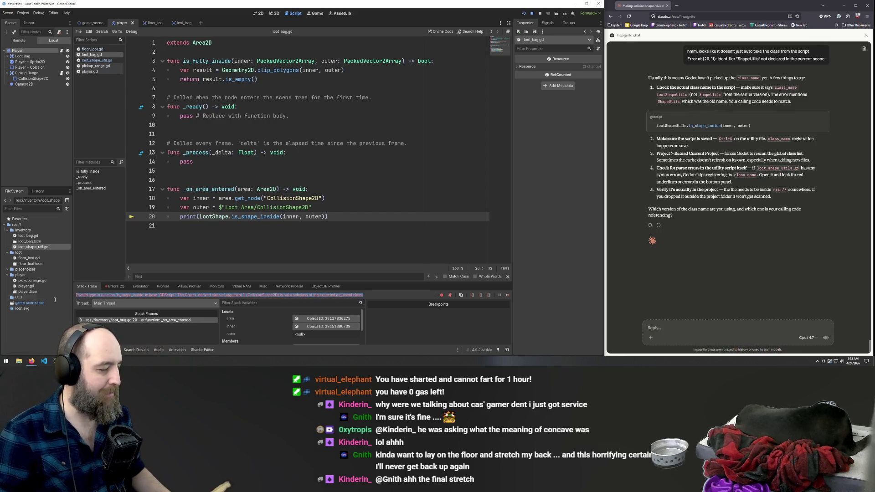
pyautogui.hotkey('ctrl', 'c')
pyautogui.click(664, 328)
pyautogui.hotkey('ctrl', 'v')
# Send the invalid argument type error to Claude and read its CollisionPolygon2D conversion advice.
pyautogui.press('Return')
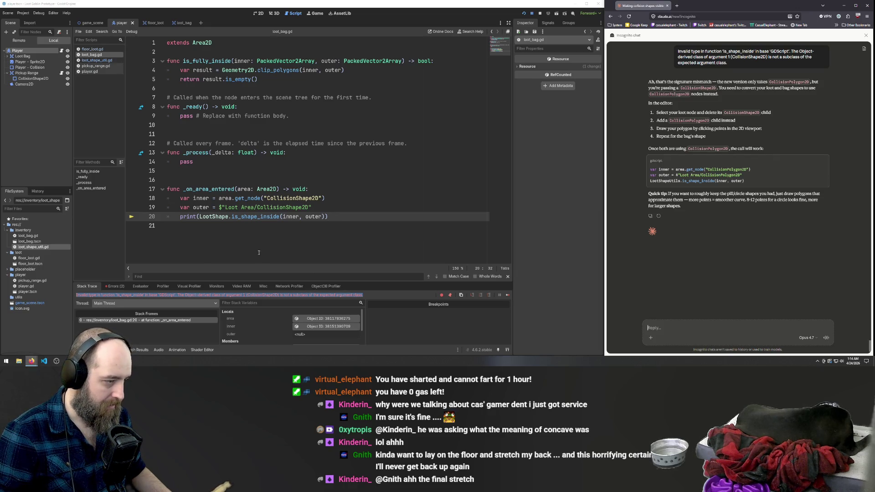
pyautogui.click(261, 169)
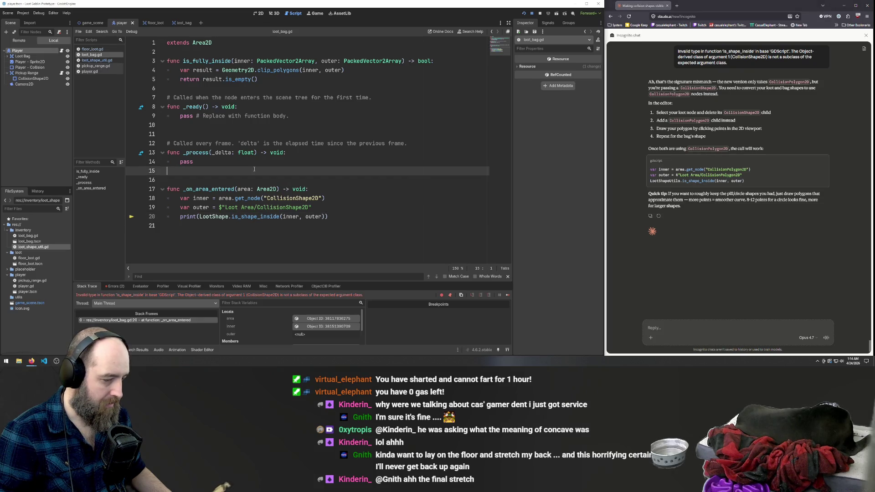
pyautogui.moveTo(206, 218)
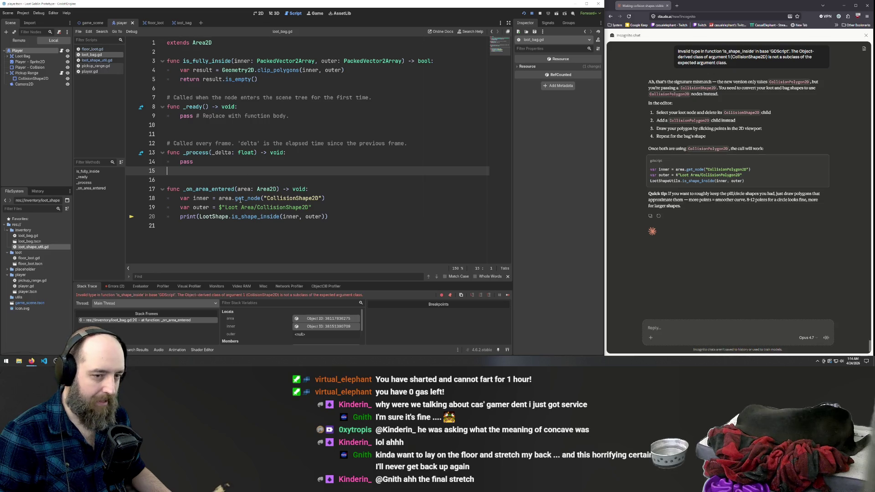
pyautogui.moveTo(244, 192)
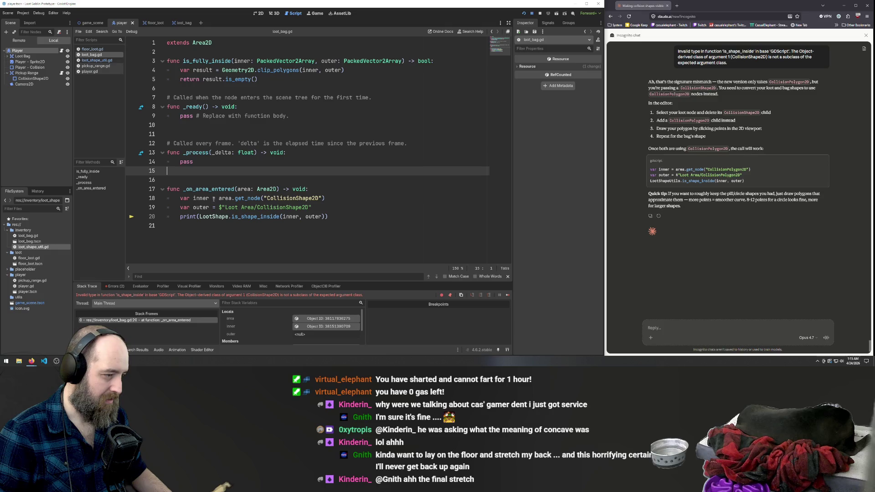
pyautogui.click(748, 208)
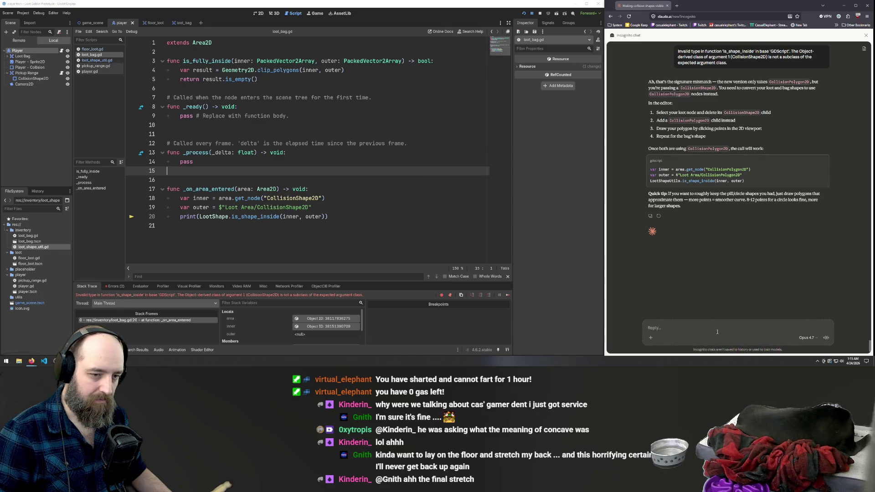
# Undo twice in loot_bag.gd to restore print(is_fully_inside(area, get_node("Loot Area"))).
pyautogui.scroll(5, 748, 208)
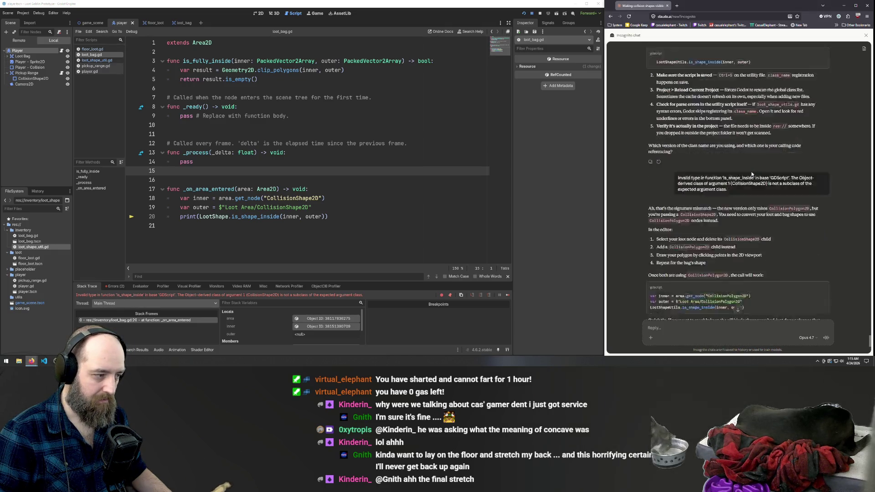
pyautogui.scroll(-5, 747, 208)
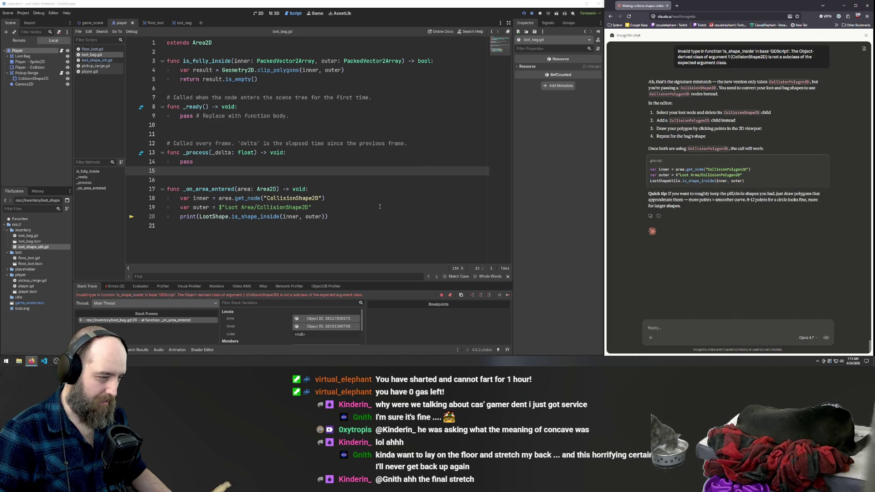
pyautogui.moveTo(227, 208); pyautogui.dragTo(255, 207)
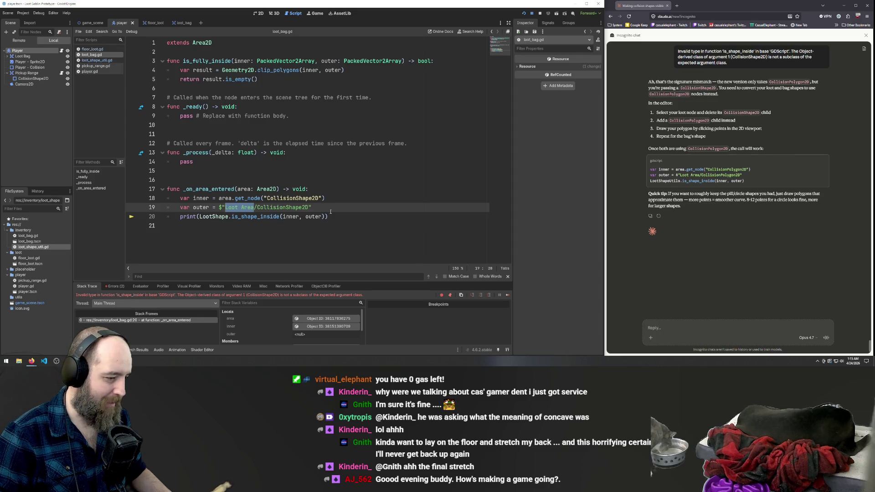
pyautogui.click(371, 208)
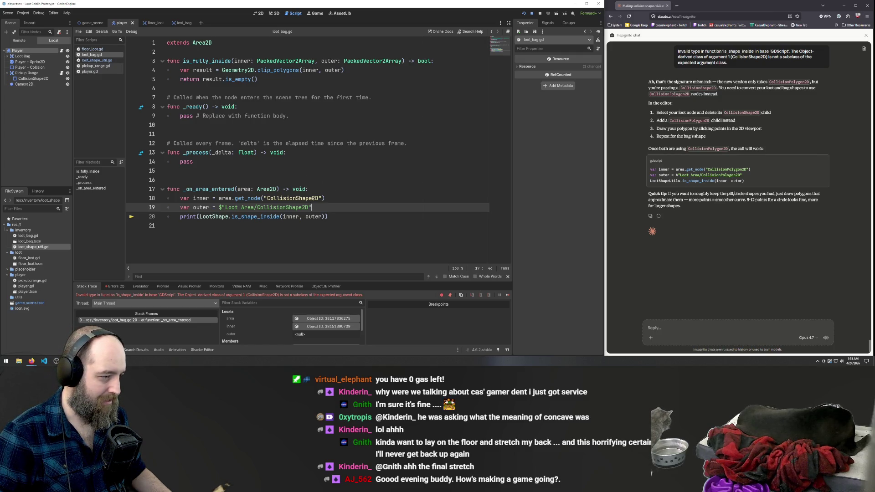
pyautogui.hotkey('ctrl', 'z')
pyautogui.hotkey('ctrl', 'z')
pyautogui.hotkey('ctrl', 'z')
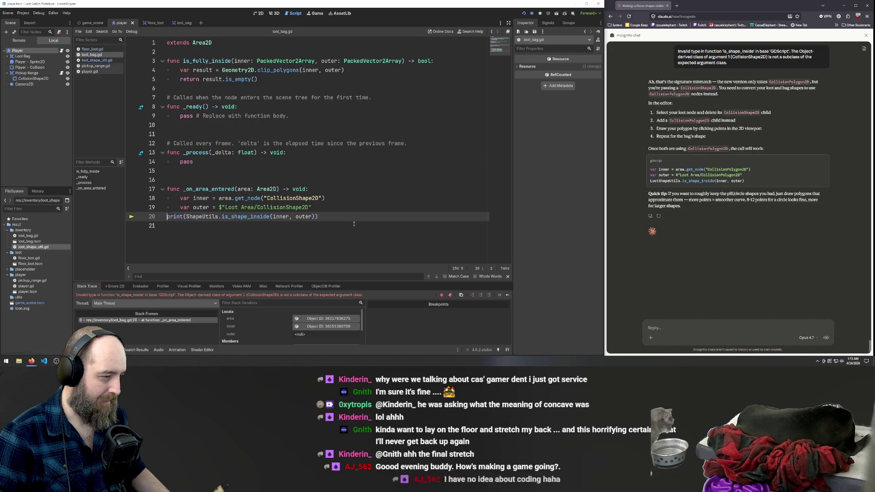
pyautogui.hotkey('ctrl', 'z')
pyautogui.hotkey('ctrl', 'z')
pyautogui.hotkey('ctrl', 'z')
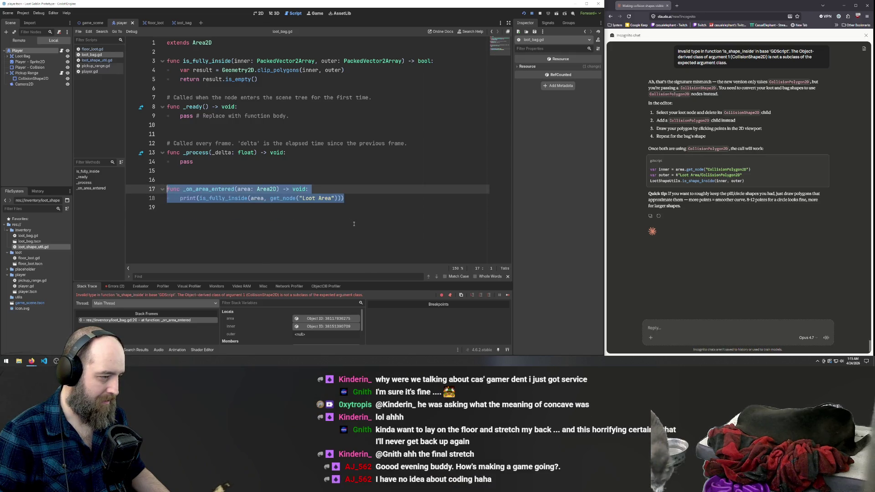